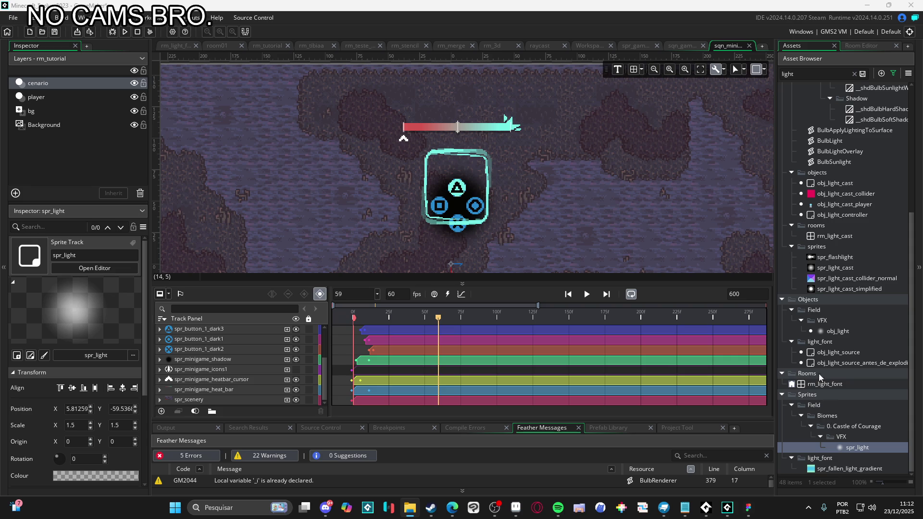
Step: Clear the asset search, centre spr_minigame_button_activate's origin at (19, 7), then scrub sqn_minigame's timeline
{"action": "left_click", "coordinate": [855, 73]}
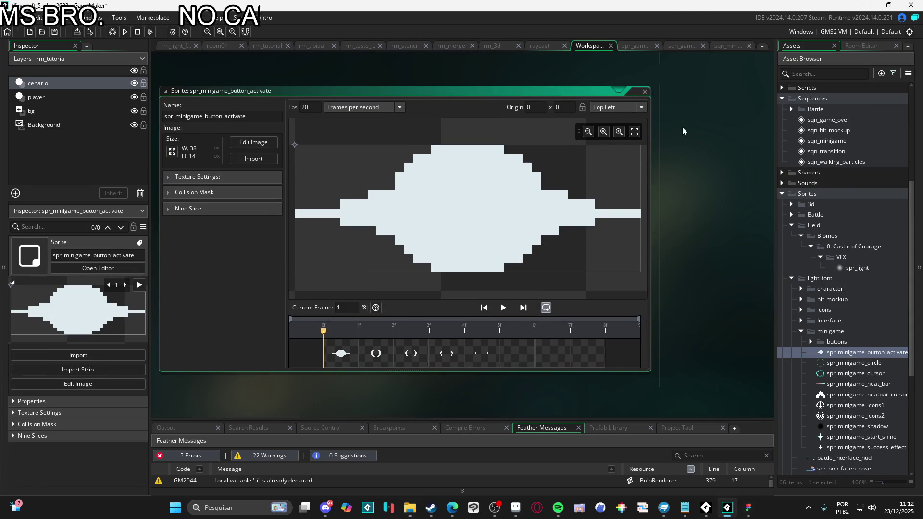
{"action": "left_click", "coordinate": [632, 107]}
{"action": "left_click", "coordinate": [631, 160]}
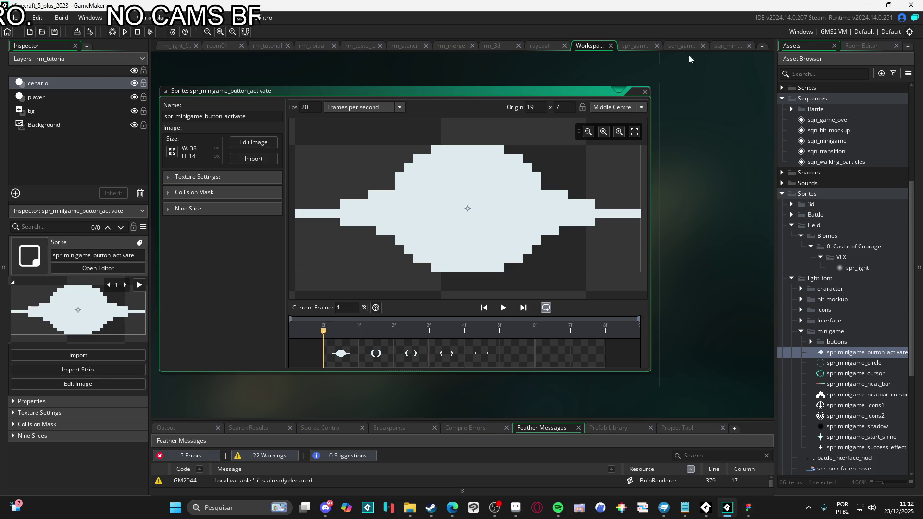
{"action": "left_click", "coordinate": [725, 46]}
{"action": "mouse_move", "coordinate": [355, 313]}
{"action": "left_mouse_down"}
{"action": "mouse_move", "coordinate": [431, 312]}
{"action": "mouse_move", "coordinate": [351, 302]}
{"action": "mouse_move", "coordinate": [394, 299]}
{"action": "left_mouse_up"}
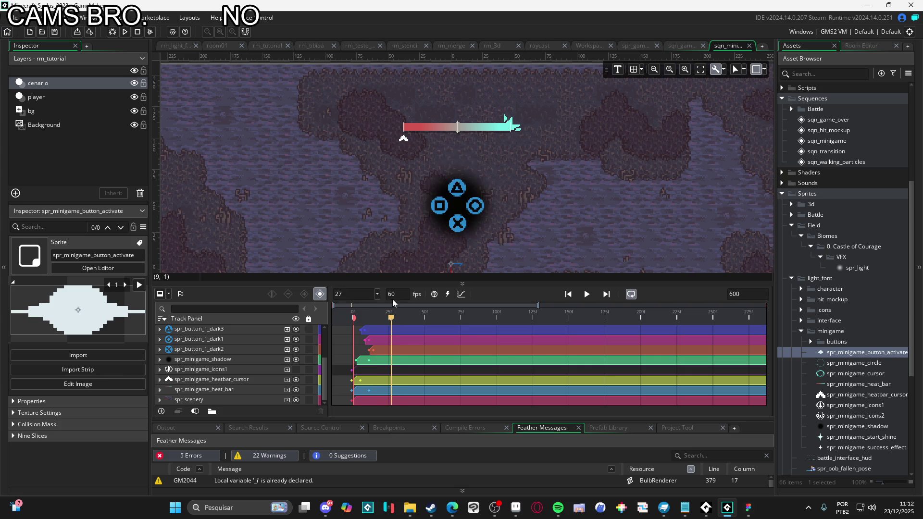
Step: Drop spr_minigame_button_activate at the canvas centre and move its track below spr_light
{"action": "scroll", "coordinate": [162, 341], "scroll_direction": "up", "scroll_amount": 3}
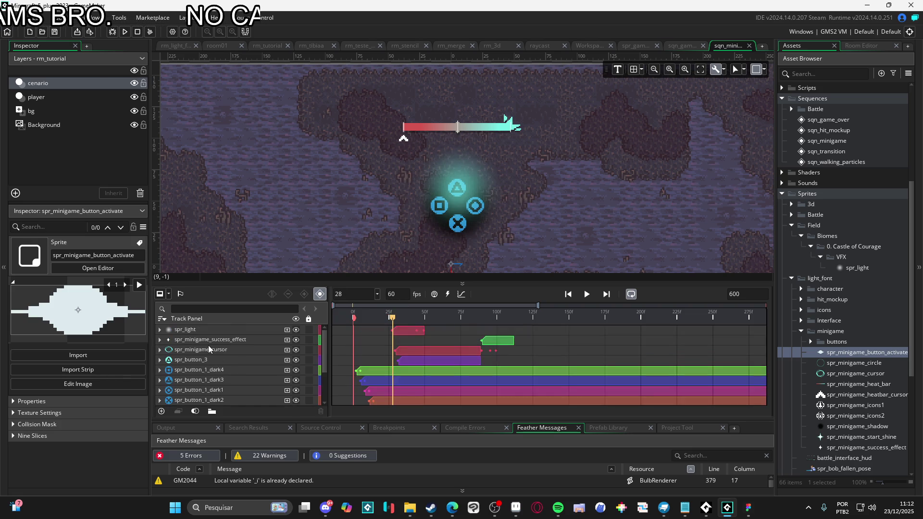
{"action": "left_click_drag", "start_coordinate": [556, 234], "coordinate": [459, 190]}
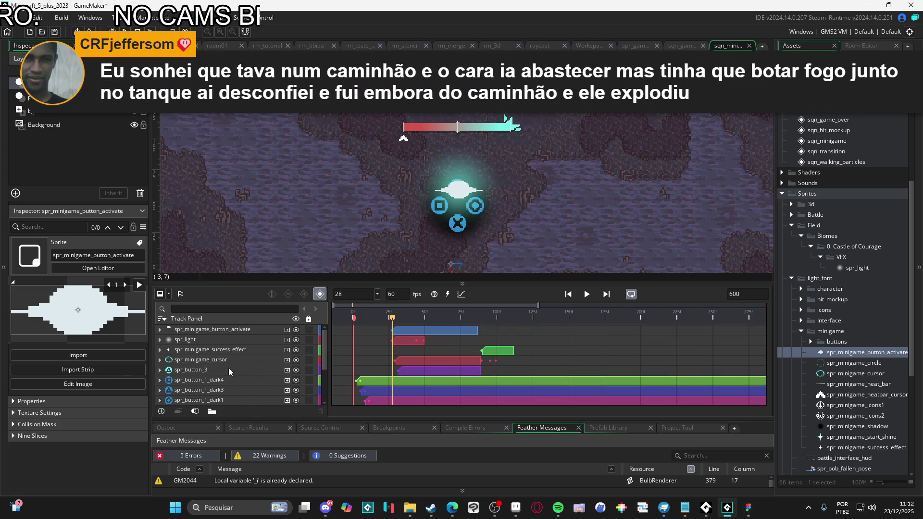
{"action": "left_click", "coordinate": [206, 330]}
{"action": "left_click_drag", "start_coordinate": [215, 349], "coordinate": [217, 347]}
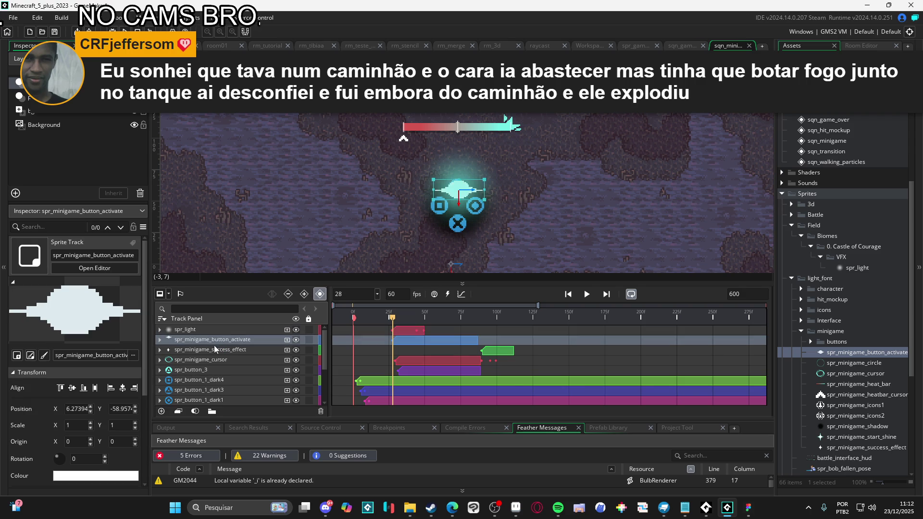
Step: Nudge the button sprite to x 5.35528, y -58.957 and preview the spr_light glow
{"action": "scroll", "coordinate": [458, 202], "scroll_direction": "up", "scroll_amount": 3}
{"action": "left_click", "coordinate": [203, 332]}
{"action": "left_click", "coordinate": [204, 340]}
{"action": "left_click_drag", "start_coordinate": [488, 192], "coordinate": [487, 192]}
{"action": "scroll", "coordinate": [487, 192], "scroll_direction": "down", "scroll_amount": 3}
{"action": "left_click_drag", "start_coordinate": [396, 322], "coordinate": [416, 322]}
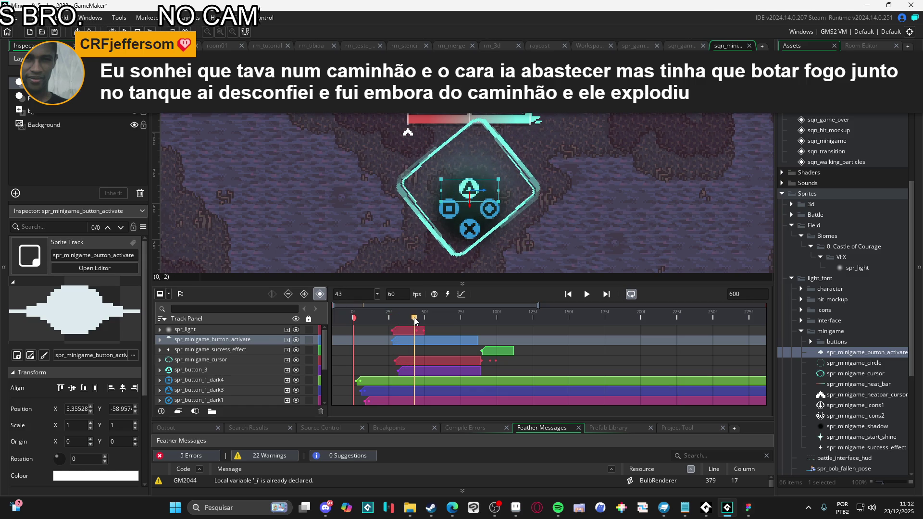
{"action": "left_click", "coordinate": [421, 330]}
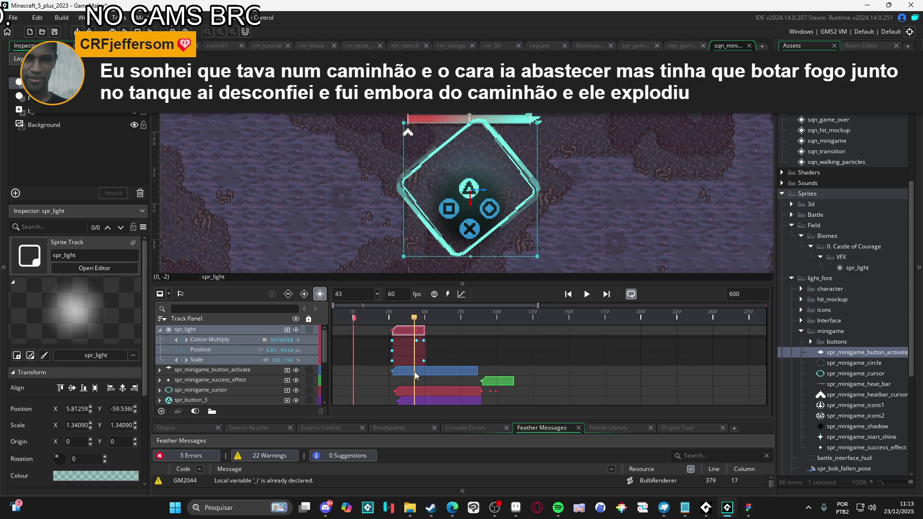
Step: Shorten the button-activate clip and play back its timing, stopping at frame 29
{"action": "left_click_drag", "start_coordinate": [477, 371], "coordinate": [416, 368]}
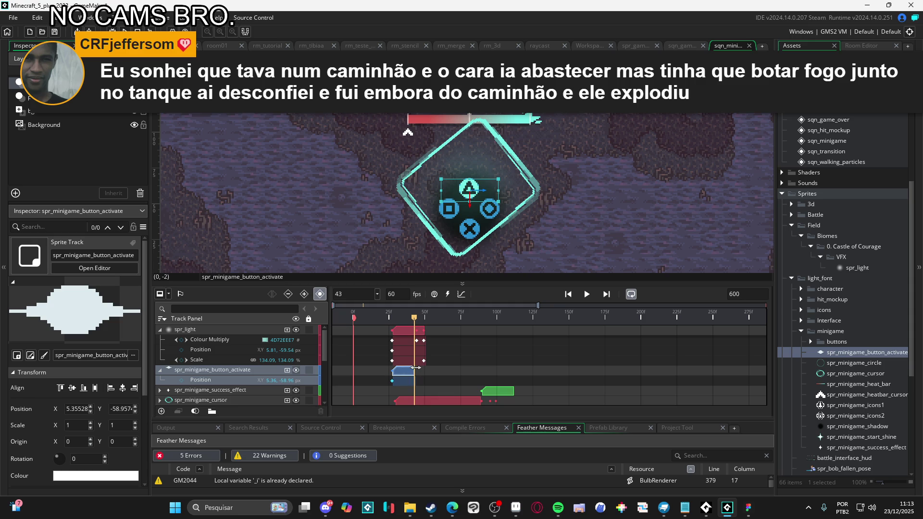
{"action": "key", "text": "space"}
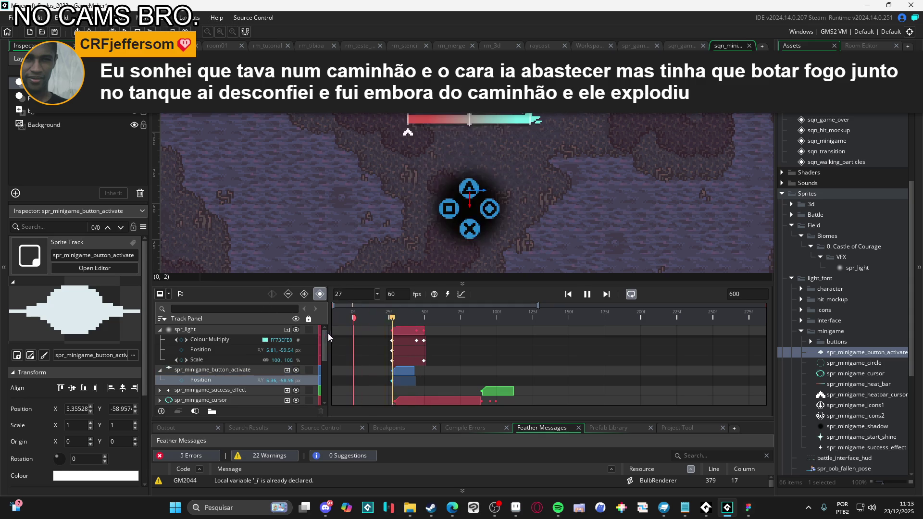
{"action": "key", "text": "space"}
{"action": "key", "text": "space"}
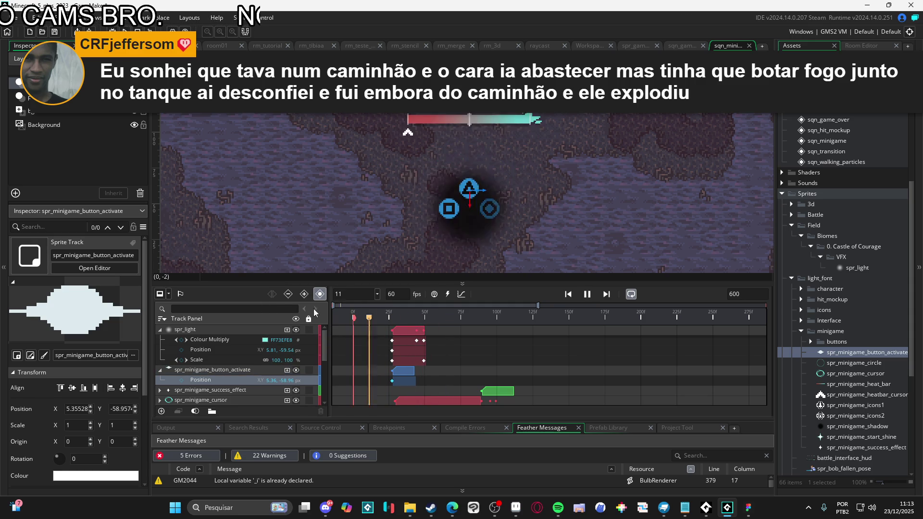
{"action": "left_click", "coordinate": [355, 313]}
{"action": "key", "text": "space"}
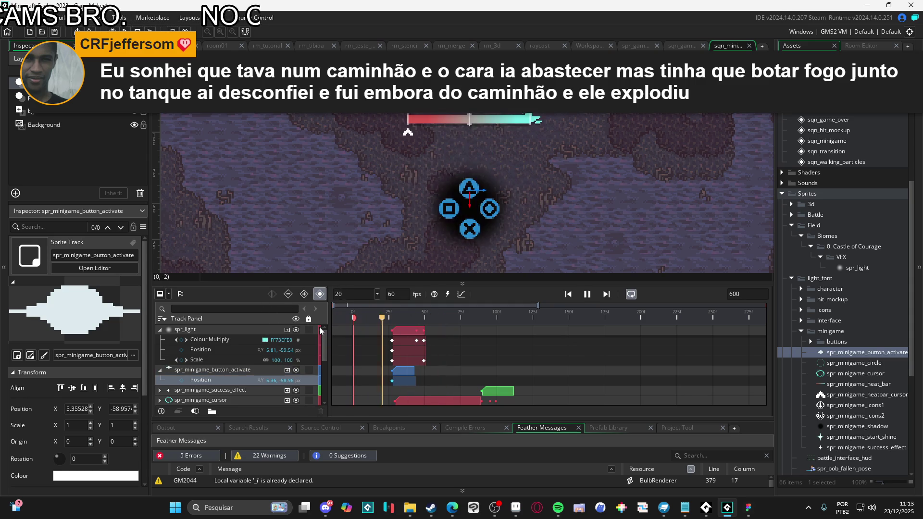
{"action": "left_click", "coordinate": [338, 318]}
{"action": "left_click_drag", "start_coordinate": [338, 318], "coordinate": [395, 319]}
Step: Move the button's Position keyframe onto frame 29, lowering it to y -59.957
{"action": "scroll", "coordinate": [469, 207], "scroll_direction": "up", "scroll_amount": 5}
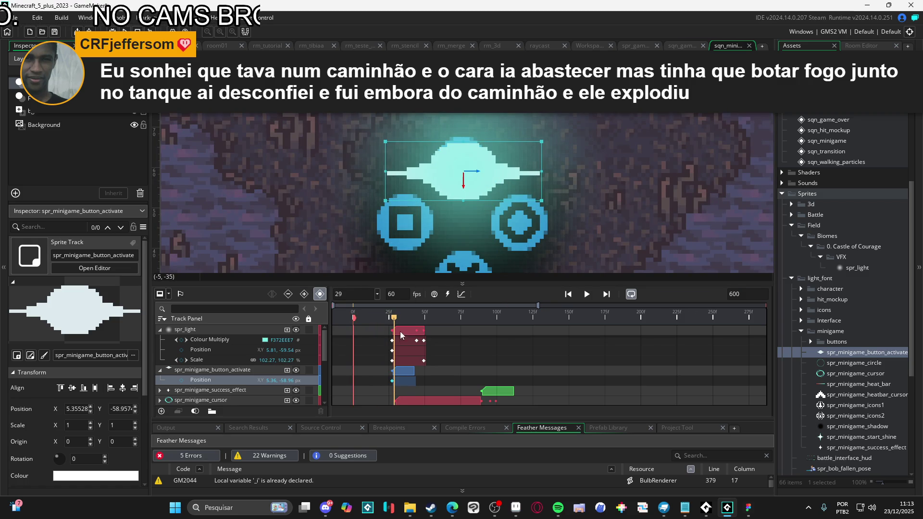
{"action": "left_click_drag", "start_coordinate": [396, 321], "coordinate": [394, 322]}
{"action": "scroll", "coordinate": [465, 178], "scroll_direction": "up", "scroll_amount": 1}
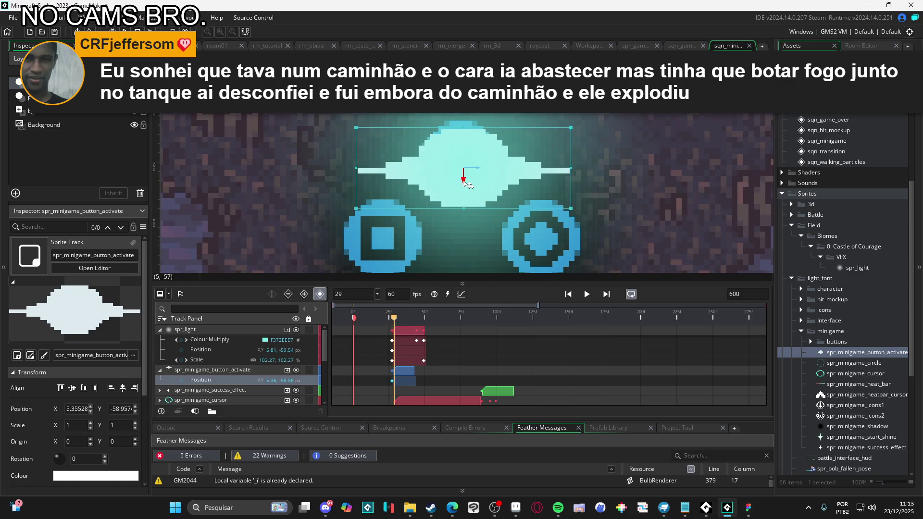
{"action": "scroll", "coordinate": [469, 207], "scroll_direction": "down", "scroll_amount": 4}
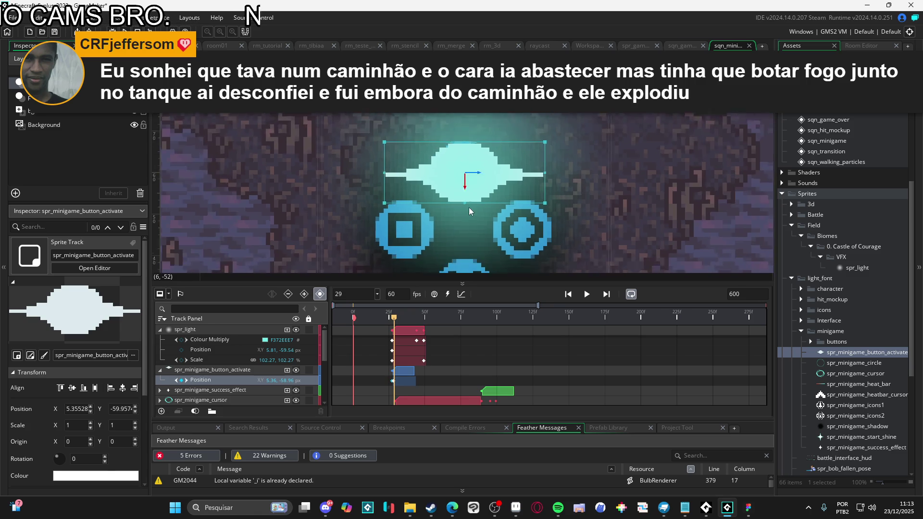
{"action": "scroll", "coordinate": [469, 208], "scroll_direction": "down", "scroll_amount": 1}
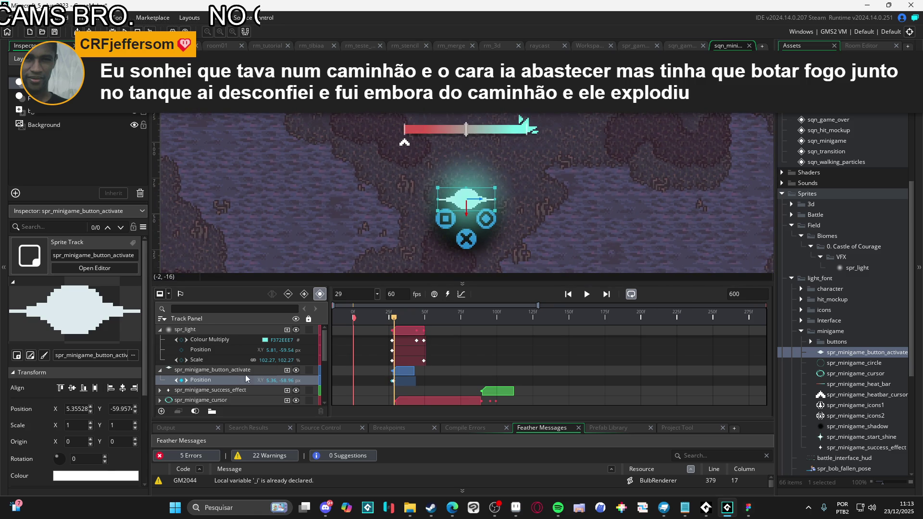
{"action": "scroll", "coordinate": [393, 387], "scroll_direction": "up", "scroll_amount": 5}
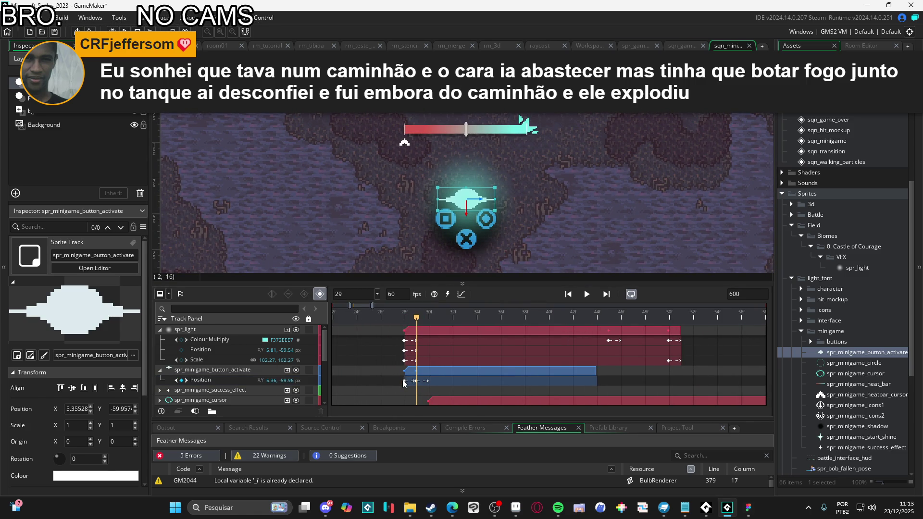
{"action": "left_click_drag", "start_coordinate": [404, 383], "coordinate": [417, 384]}
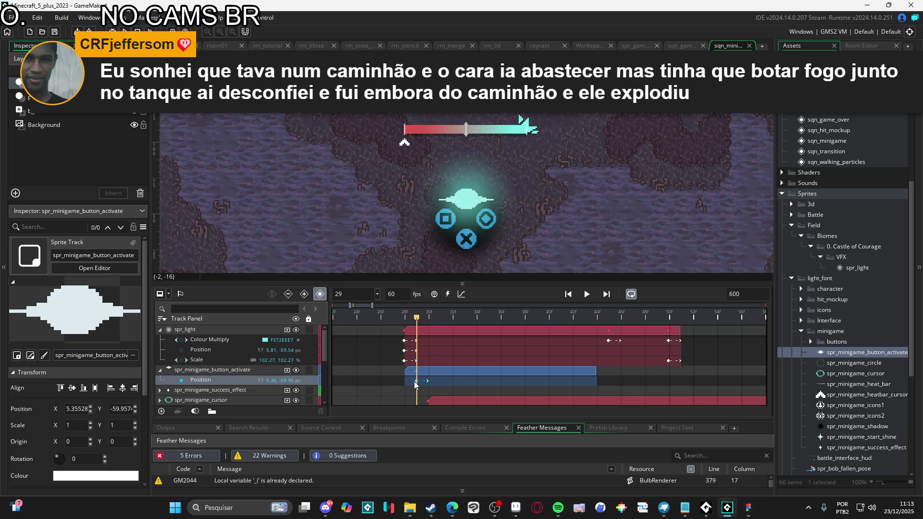
{"action": "mouse_move", "coordinate": [417, 327]}
{"action": "left_mouse_down"}
{"action": "mouse_move", "coordinate": [370, 328]}
{"action": "mouse_move", "coordinate": [543, 338]}
{"action": "mouse_move", "coordinate": [291, 320]}
{"action": "left_mouse_up"}
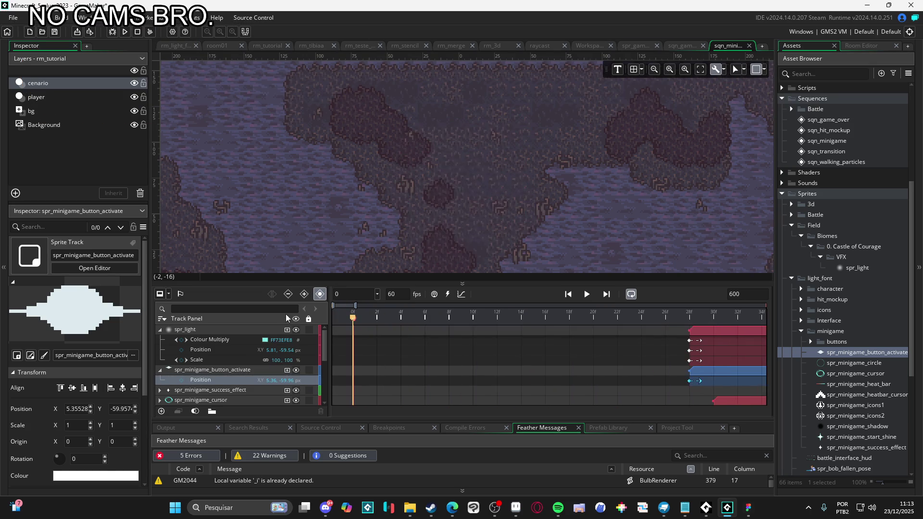
Step: Collapse the expanded tracks, select spr_light, and play the sequence once
{"action": "left_click", "coordinate": [159, 370]}
{"action": "left_click", "coordinate": [160, 330]}
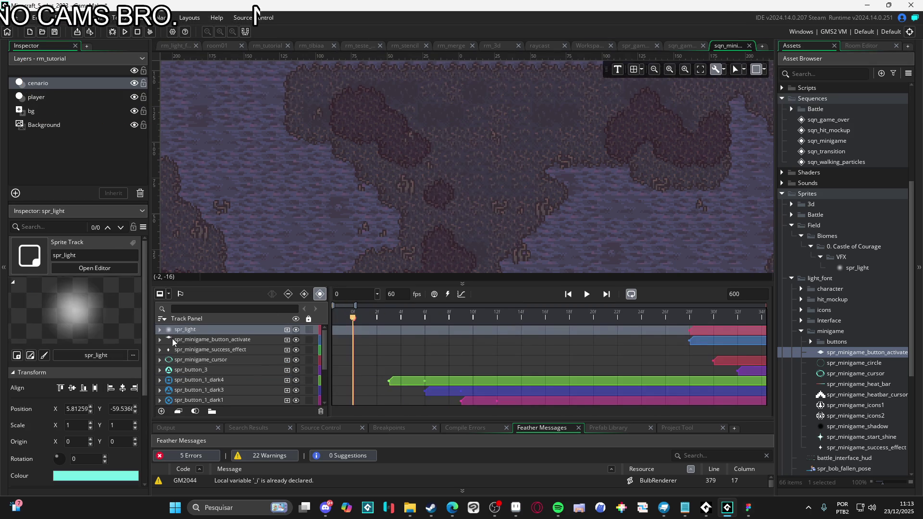
{"action": "scroll", "coordinate": [442, 348], "scroll_direction": "down", "scroll_amount": 5}
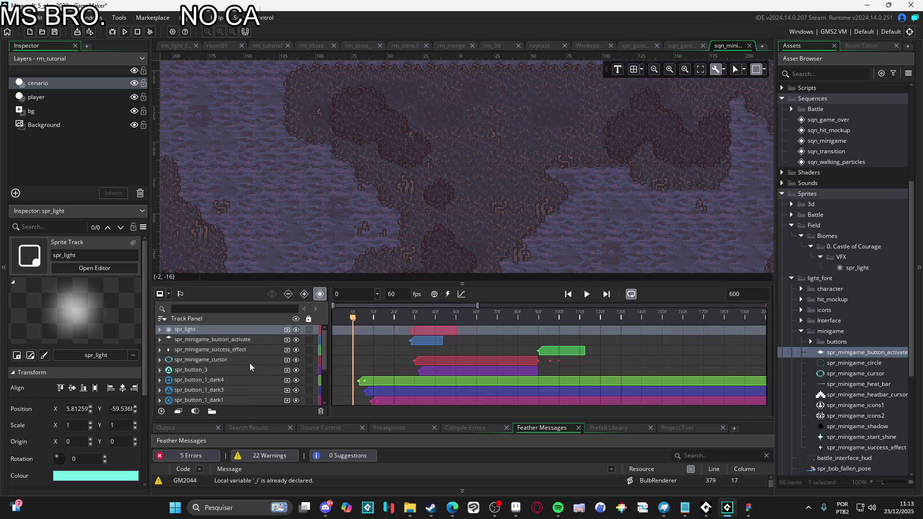
{"action": "scroll", "coordinate": [333, 249], "scroll_direction": "down", "scroll_amount": 3}
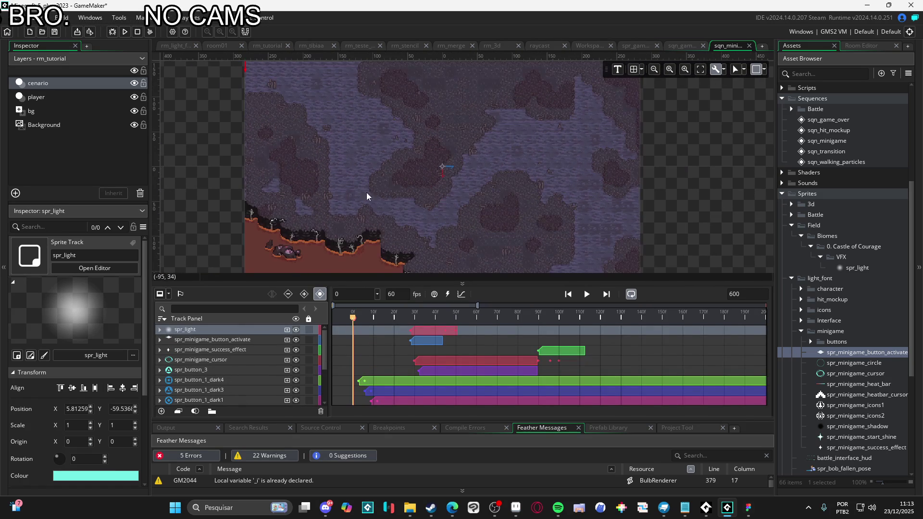
{"action": "scroll", "coordinate": [404, 196], "scroll_direction": "up", "scroll_amount": 3}
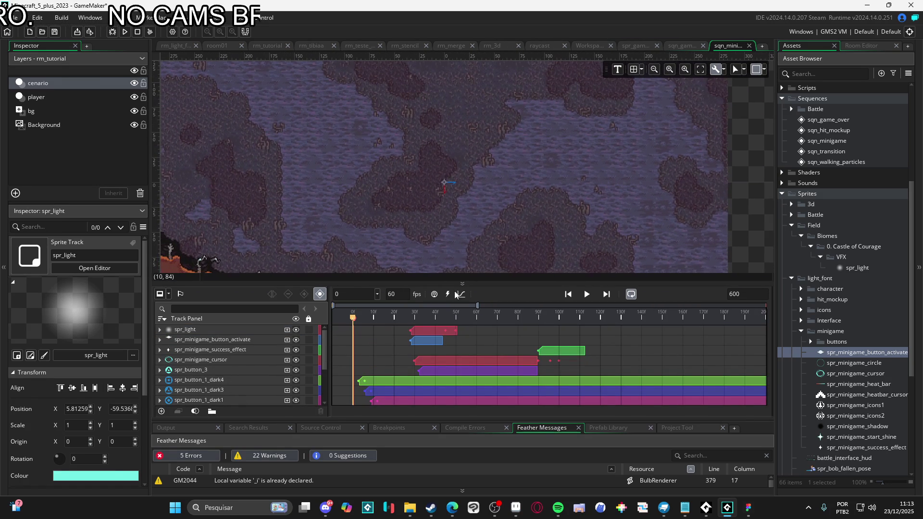
{"action": "left_click", "coordinate": [586, 298]}
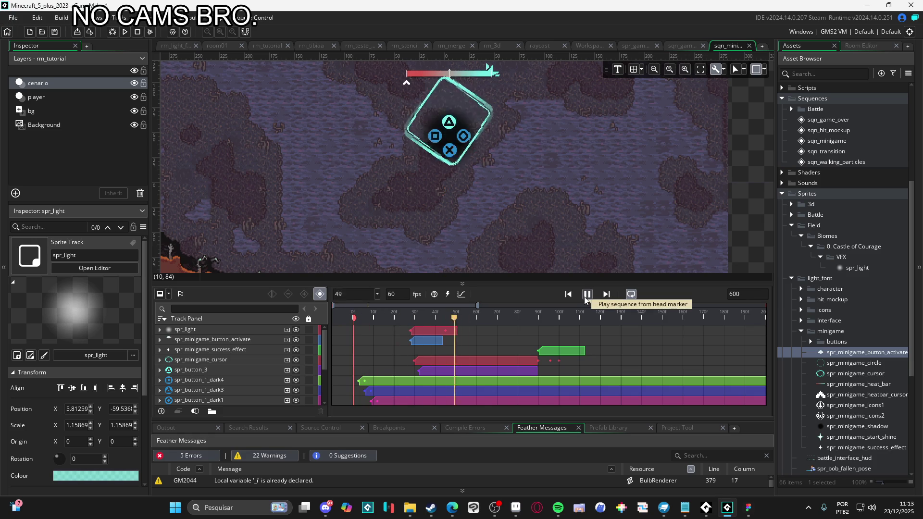
{"action": "left_click", "coordinate": [586, 294]}
{"action": "scroll", "coordinate": [512, 232], "scroll_direction": "up", "scroll_amount": 3}
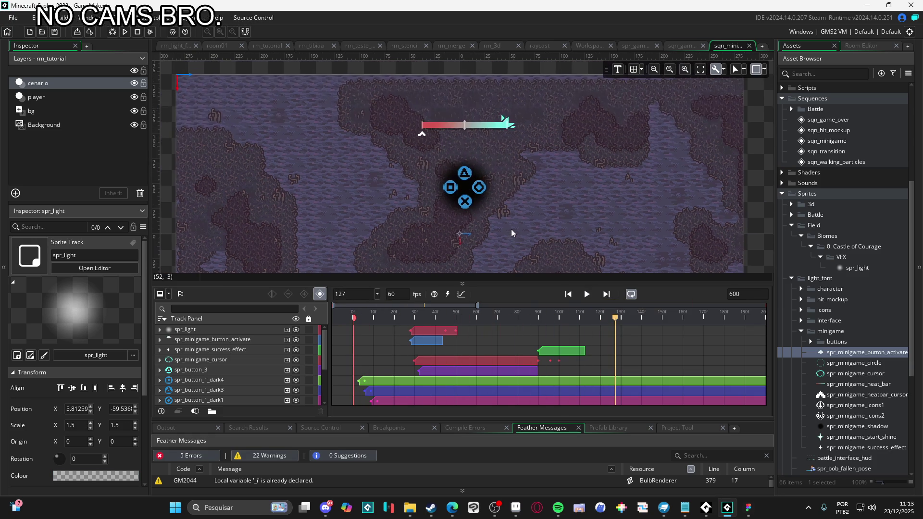
Step: Replay the sequence several times, resuming from frame 89, to watch the cyan cursor ring
{"action": "key", "text": "space"}
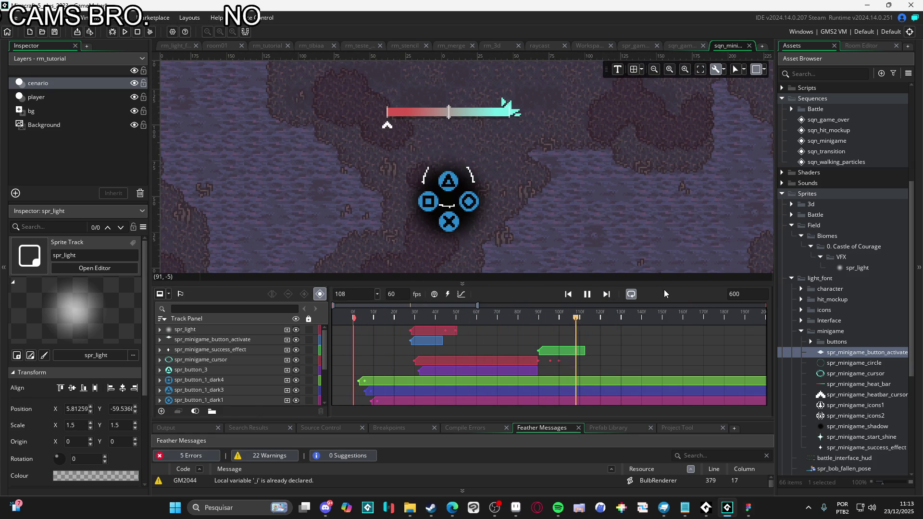
{"action": "key", "text": "space"}
{"action": "left_click", "coordinate": [587, 294]}
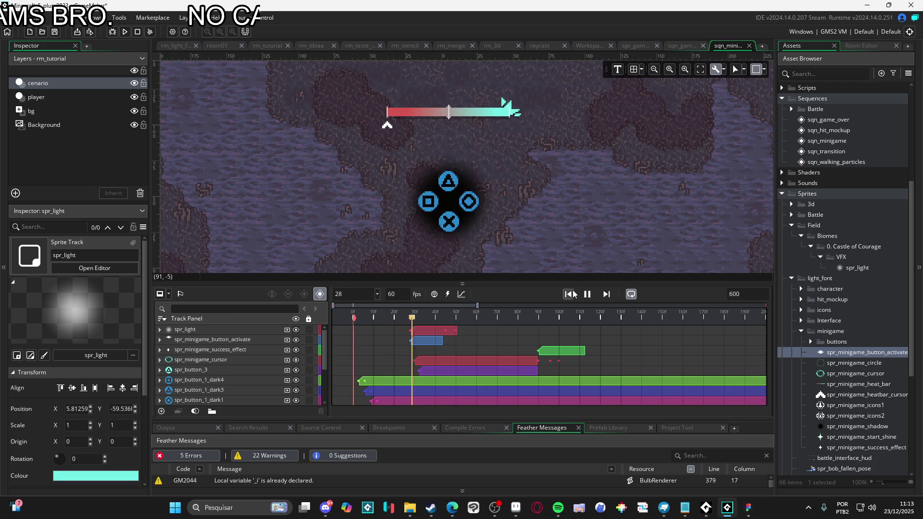
{"action": "left_click", "coordinate": [587, 296]}
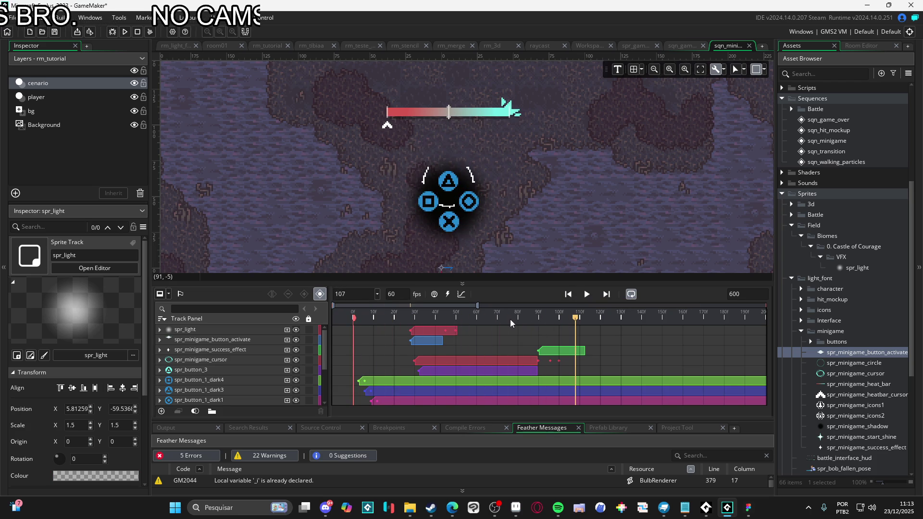
{"action": "left_click", "coordinate": [586, 295]}
{"action": "left_click", "coordinate": [587, 296]}
{"action": "key", "text": "space"}
{"action": "left_click", "coordinate": [538, 325]}
{"action": "key", "text": "space"}
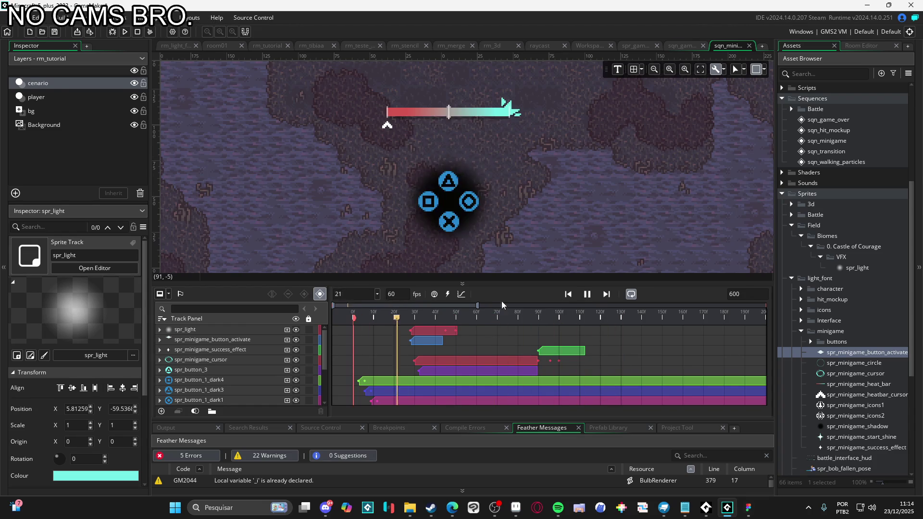
{"action": "key", "text": "space"}
{"action": "key", "text": "space"}
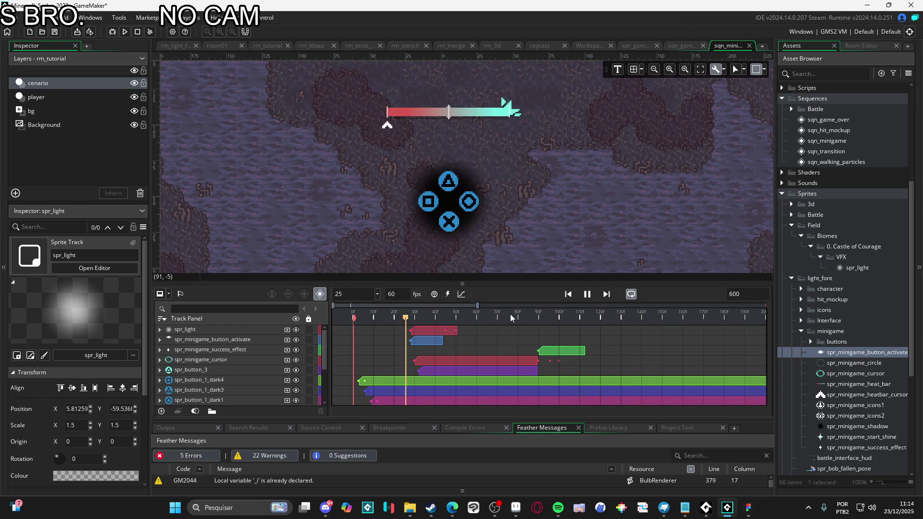
{"action": "key", "text": "space"}
{"action": "key", "text": "space"}
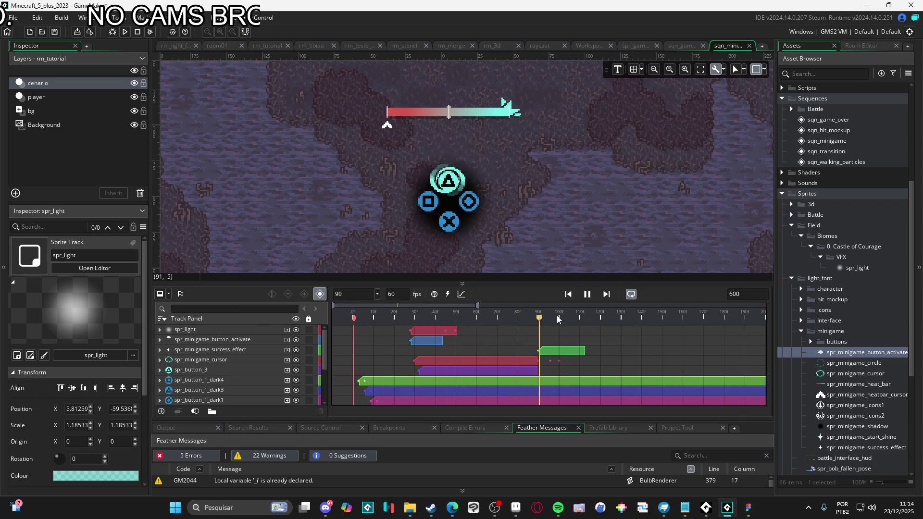
{"action": "key", "text": "space"}
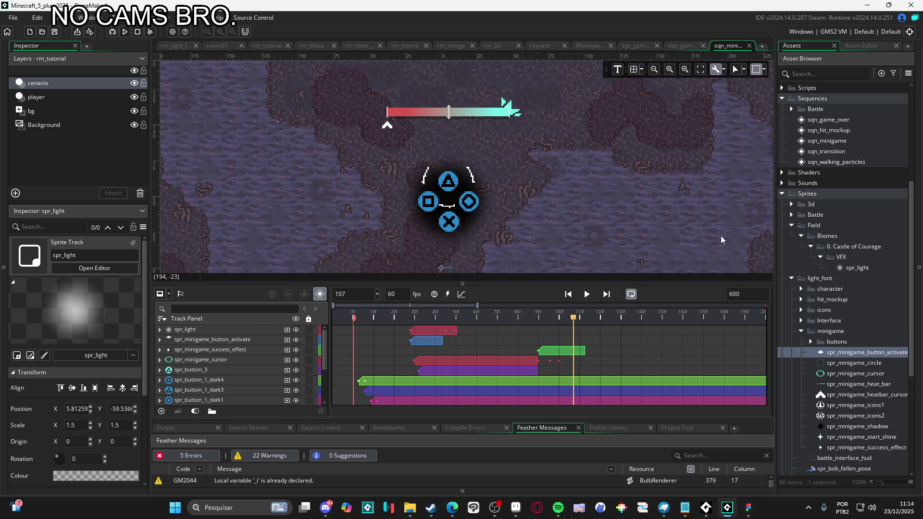
{"action": "scroll", "coordinate": [902, 200], "scroll_direction": "up", "scroll_amount": 5}
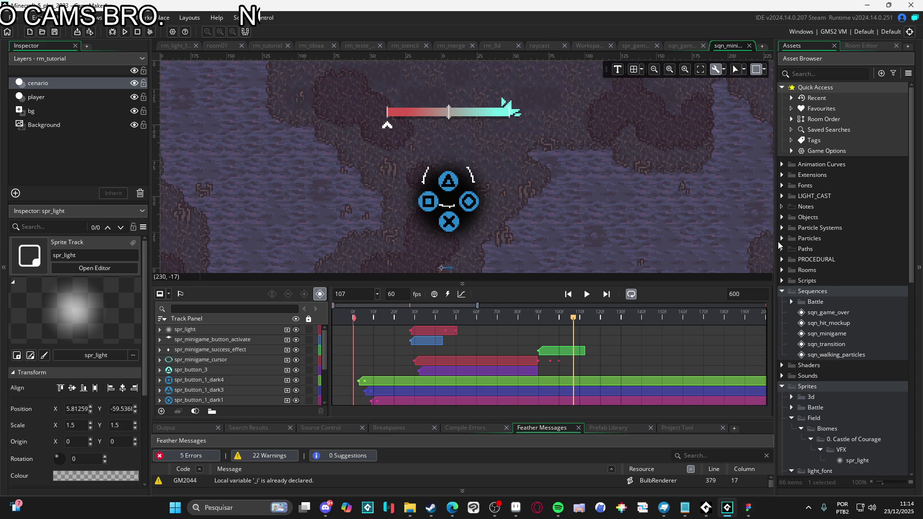
Step: Expand Particles > battle and step through part_constant_shine, part_hit_effect and part_remaning_flares_big
{"action": "left_click", "coordinate": [781, 238]}
{"action": "left_click", "coordinate": [792, 249]}
{"action": "left_click", "coordinate": [832, 261]}
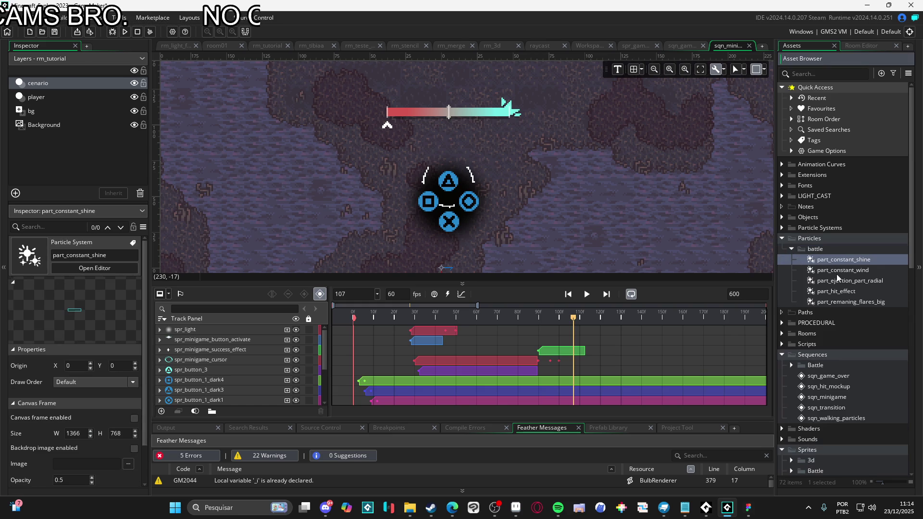
{"action": "key", "text": "Down"}
{"action": "left_click", "coordinate": [835, 295]}
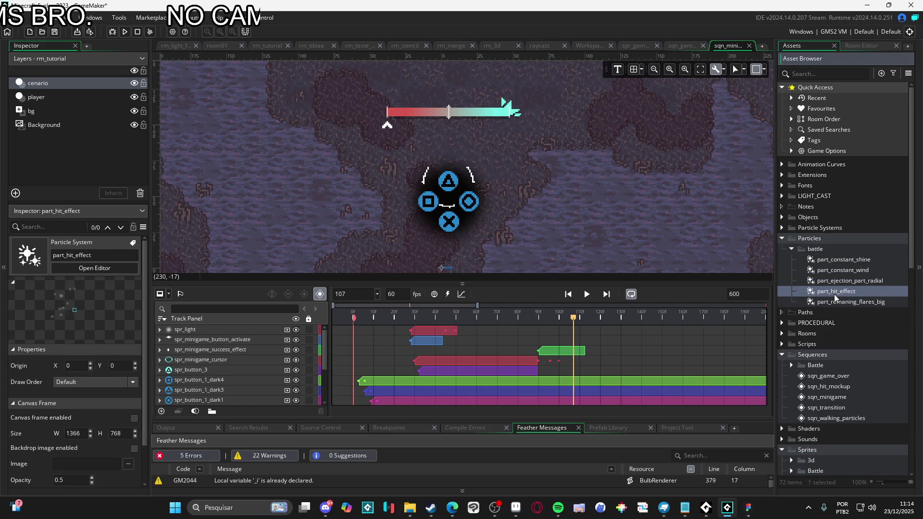
{"action": "left_click", "coordinate": [836, 302]}
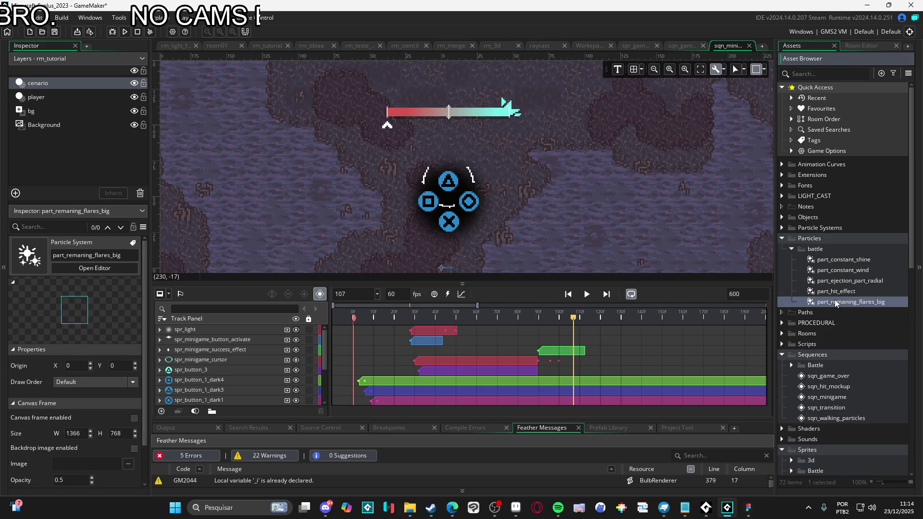
{"action": "left_click", "coordinate": [841, 291]}
{"action": "left_click", "coordinate": [841, 302]}
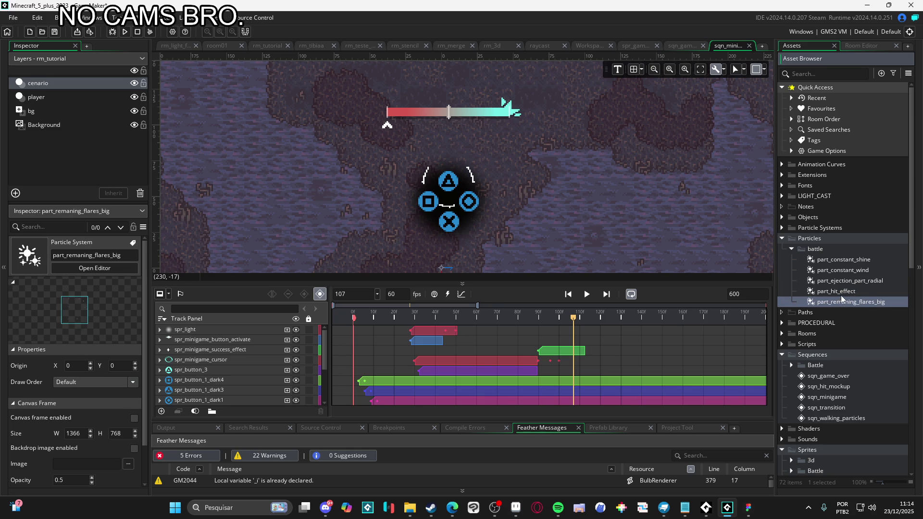
{"action": "left_click", "coordinate": [842, 293]}
{"action": "left_click", "coordinate": [846, 304]}
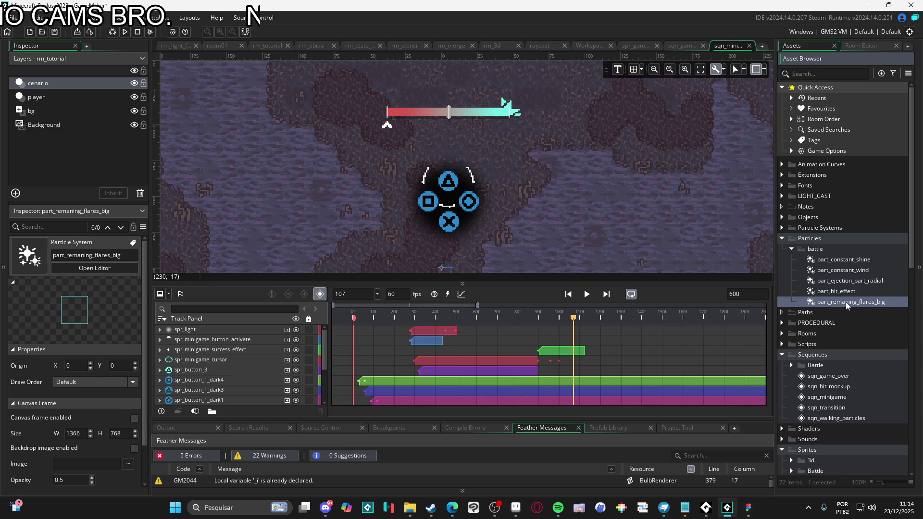
{"action": "left_click", "coordinate": [849, 292]}
{"action": "left_click", "coordinate": [858, 304]}
Step: Place part_remaning_flares_big in the sequence at frame 90 and preview the flares
{"action": "mouse_move", "coordinate": [487, 224]}
{"action": "left_mouse_down"}
{"action": "mouse_move", "coordinate": [452, 188]}
{"action": "mouse_move", "coordinate": [818, 313]}
{"action": "left_mouse_up"}
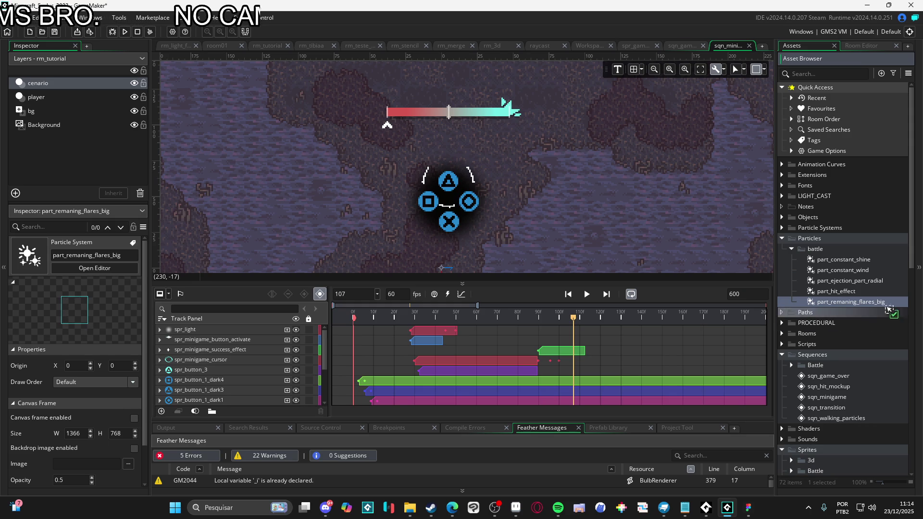
{"action": "mouse_move", "coordinate": [570, 322]}
{"action": "left_mouse_down"}
{"action": "mouse_move", "coordinate": [529, 319]}
{"action": "mouse_move", "coordinate": [540, 323]}
{"action": "left_mouse_up"}
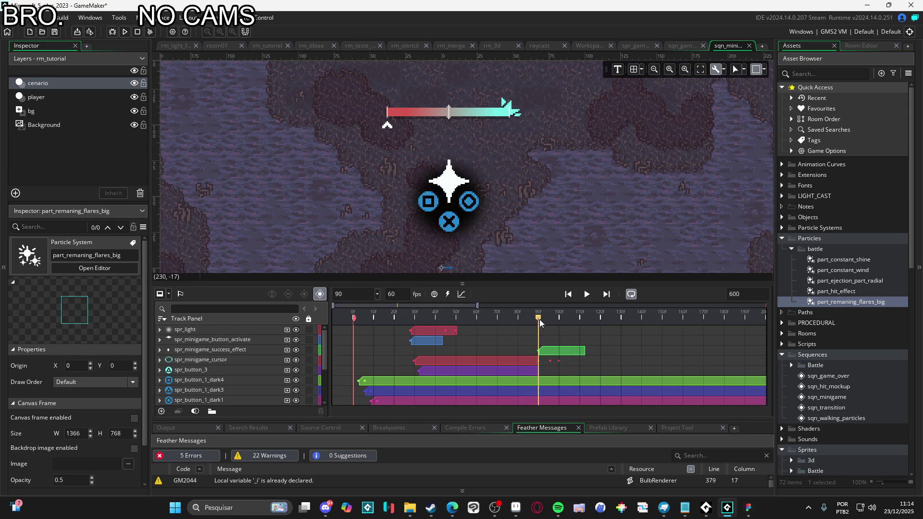
{"action": "mouse_move", "coordinate": [874, 302]}
{"action": "left_mouse_down"}
{"action": "mouse_move", "coordinate": [464, 202]}
{"action": "mouse_move", "coordinate": [452, 185]}
{"action": "left_mouse_up"}
{"action": "key", "text": "space"}
{"action": "left_click", "coordinate": [380, 313]}
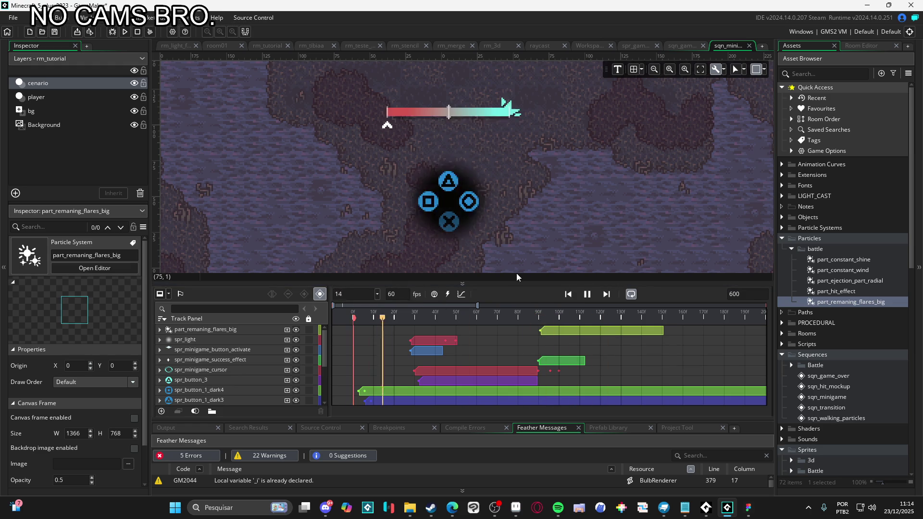
{"action": "key", "text": "space"}
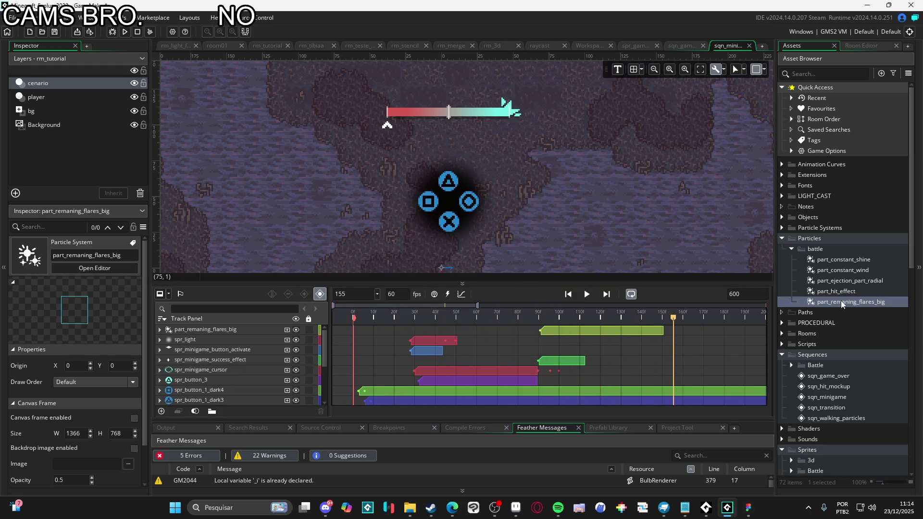
Step: Duplicate part_remaning_flares_big as part_remaning_flares_small
{"action": "left_click", "coordinate": [857, 295]}
{"action": "left_click", "coordinate": [868, 302]}
{"action": "key", "text": "ctrl+d"}
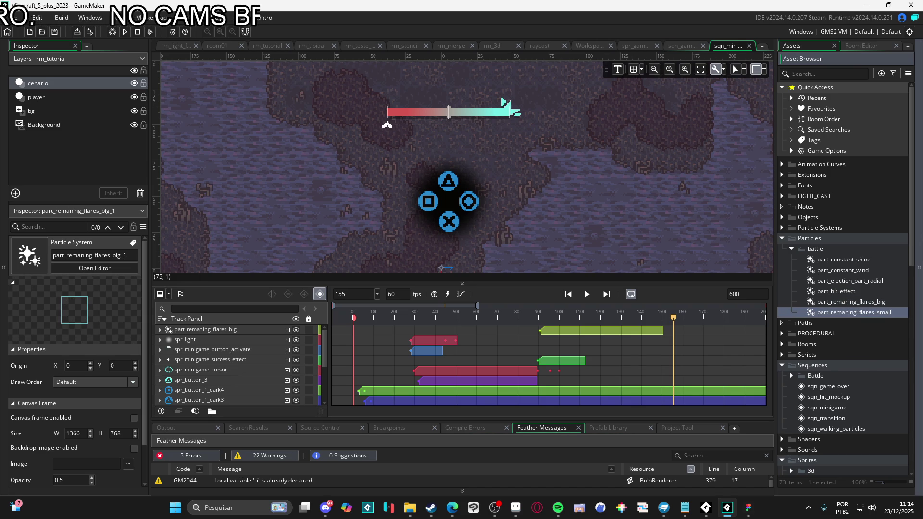
Step: Shrink part_remaning_flares_small's emitter circle, set Size Min 2 and Max 3, restart the preview, and save
{"action": "double_click", "coordinate": [869, 312]}
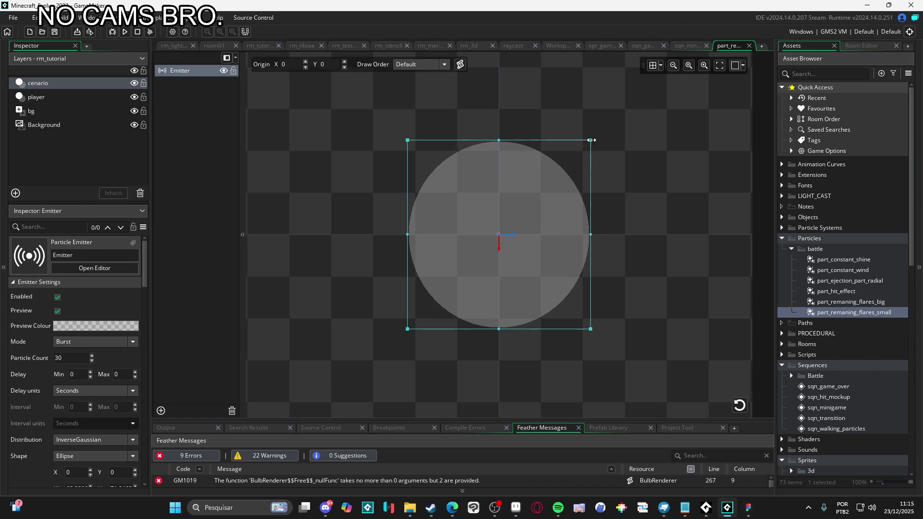
{"action": "mouse_move", "coordinate": [591, 140]}
{"action": "left_mouse_down"}
{"action": "mouse_move", "coordinate": [548, 169]}
{"action": "mouse_move", "coordinate": [528, 200]}
{"action": "left_mouse_up"}
{"action": "scroll", "coordinate": [39, 384], "scroll_direction": "down", "scroll_amount": 10}
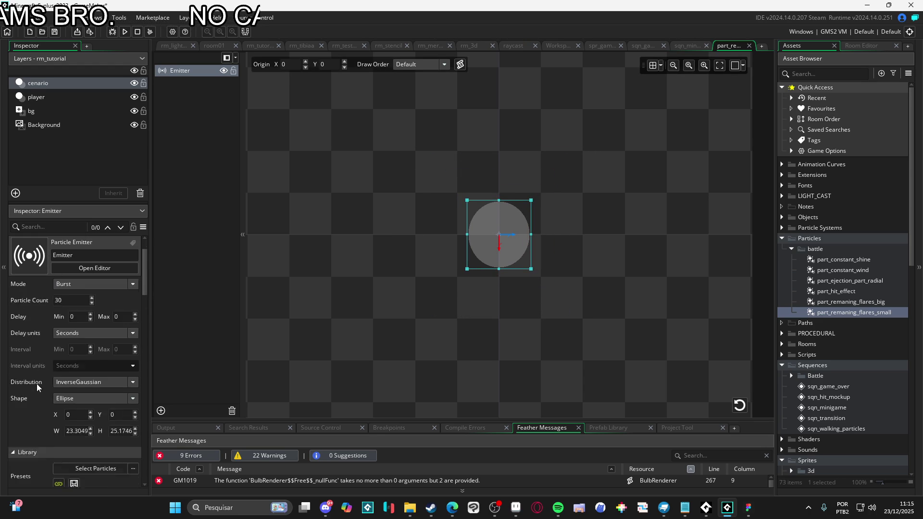
{"action": "scroll", "coordinate": [24, 363], "scroll_direction": "down", "scroll_amount": 2}
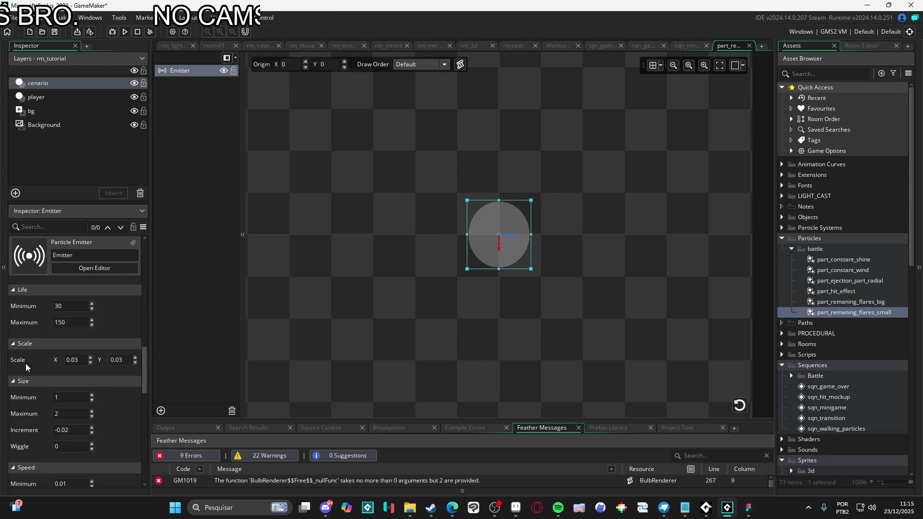
{"action": "left_click", "coordinate": [62, 398]}
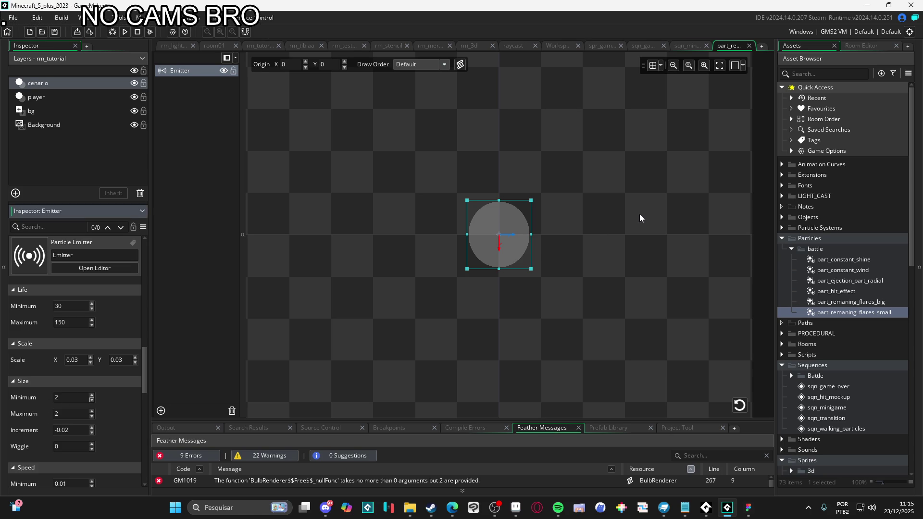
{"action": "type", "text": "3"}
{"action": "left_click", "coordinate": [741, 406]}
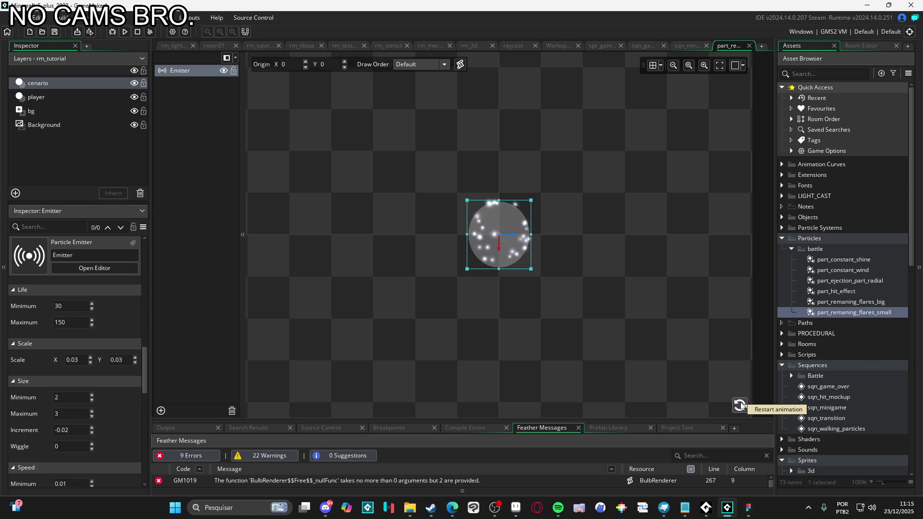
{"action": "key", "text": "ctrl+s"}
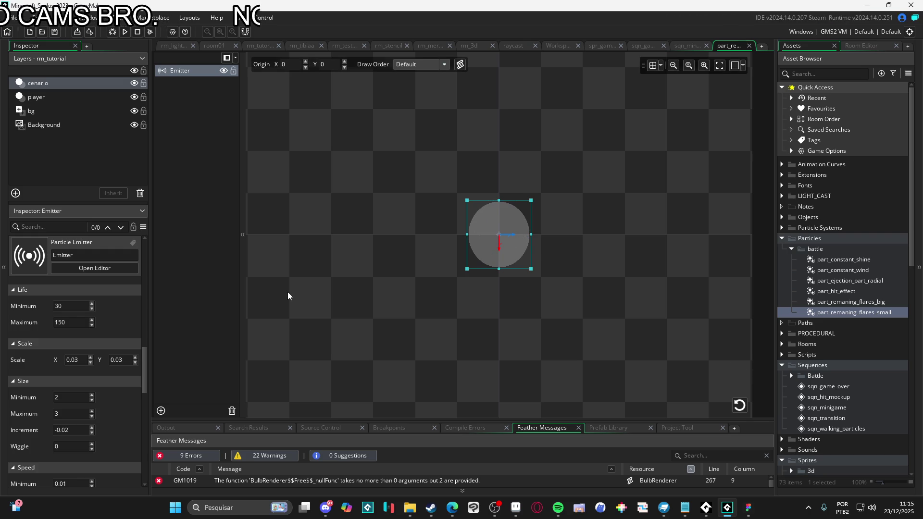
Step: Add part_remaning_flares_small to sqn_minigame at frame 91 and delete the big flares track
{"action": "left_click", "coordinate": [680, 46]}
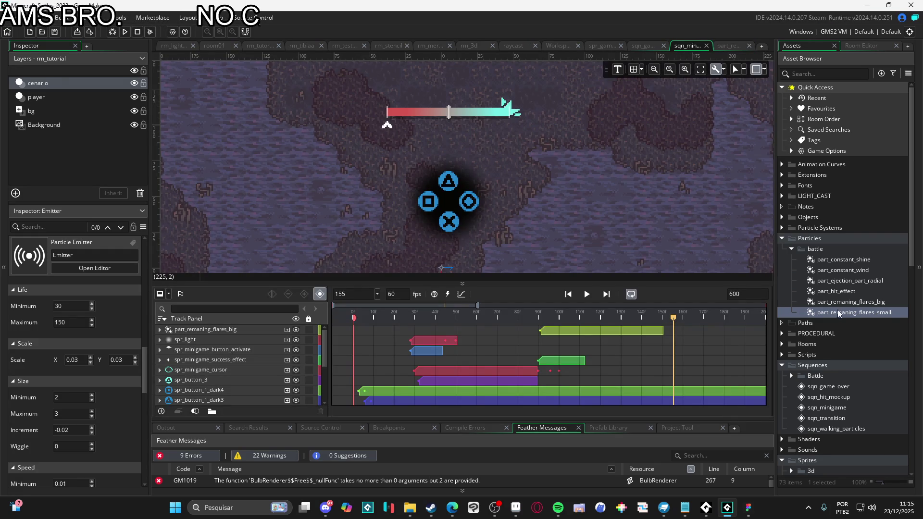
{"action": "mouse_move", "coordinate": [561, 319]}
{"action": "left_mouse_down"}
{"action": "mouse_move", "coordinate": [510, 300]}
{"action": "mouse_move", "coordinate": [541, 308]}
{"action": "left_mouse_up"}
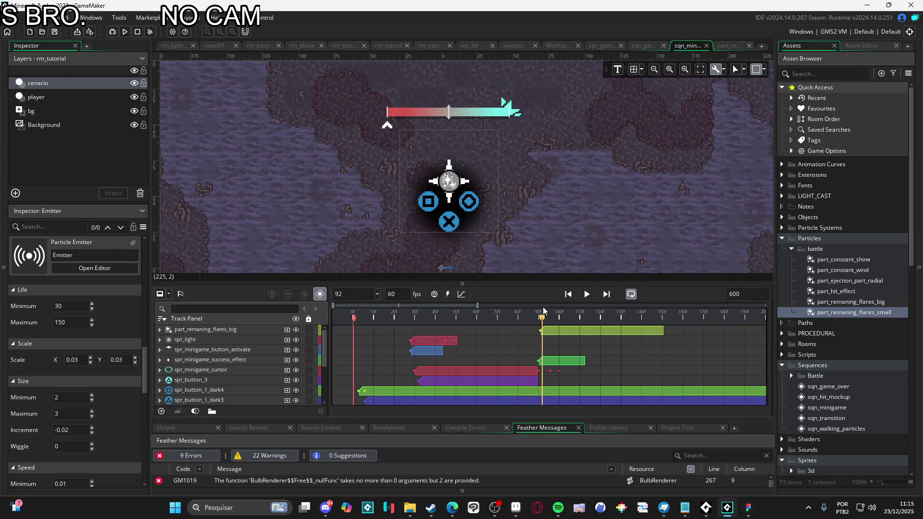
{"action": "mouse_move", "coordinate": [831, 313]}
{"action": "left_mouse_down"}
{"action": "mouse_move", "coordinate": [501, 216]}
{"action": "mouse_move", "coordinate": [451, 192]}
{"action": "left_mouse_up"}
{"action": "left_click", "coordinate": [201, 341]}
{"action": "left_click", "coordinate": [159, 340]}
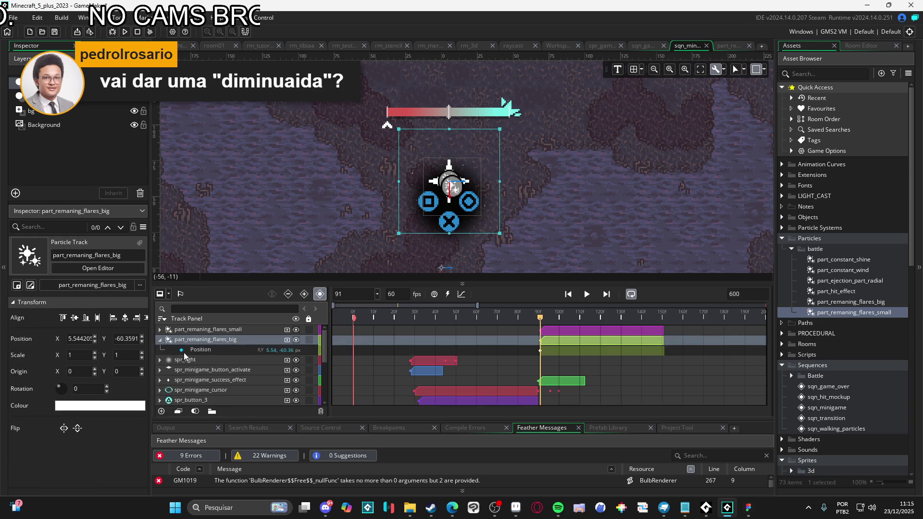
{"action": "key", "text": "Delete"}
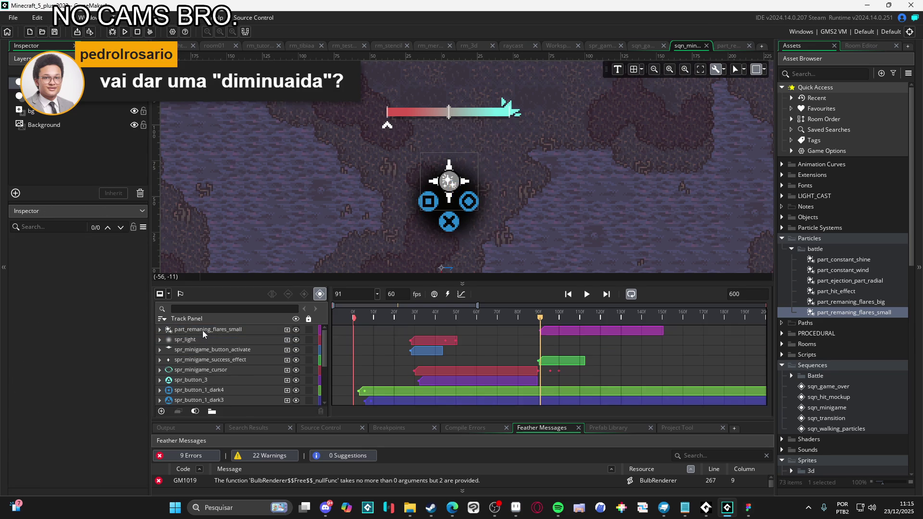
{"action": "left_click", "coordinate": [205, 330]}
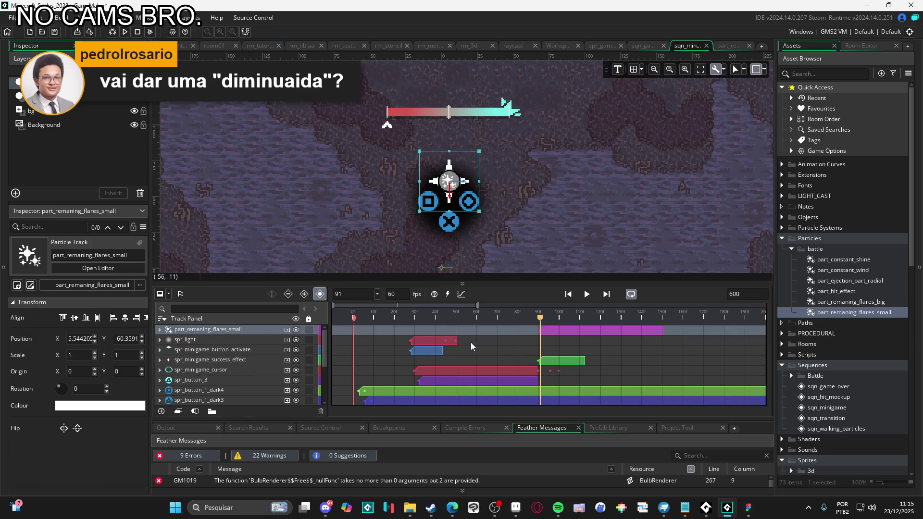
Step: Extend the small flares clip and preview it, settling on frame 92
{"action": "mouse_move", "coordinate": [540, 317]}
{"action": "left_mouse_down"}
{"action": "mouse_move", "coordinate": [558, 315]}
{"action": "mouse_move", "coordinate": [544, 318]}
{"action": "left_mouse_up"}
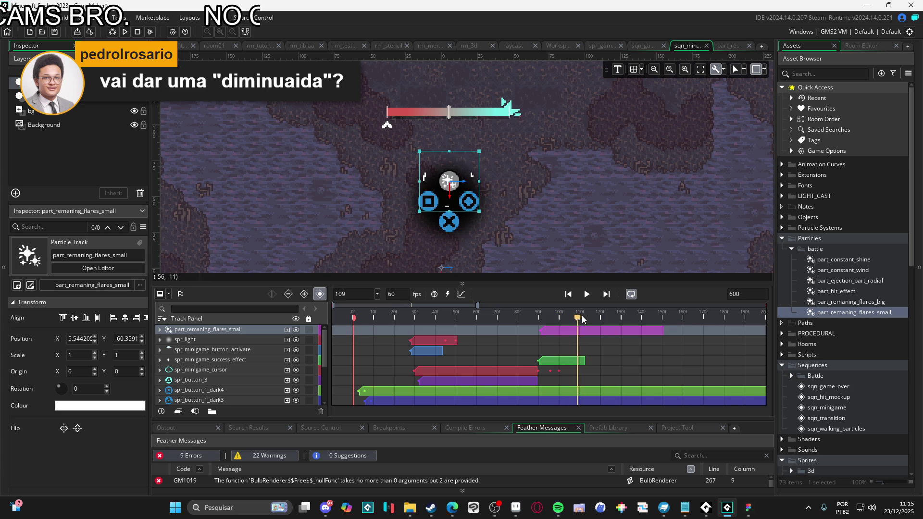
{"action": "key", "text": "space"}
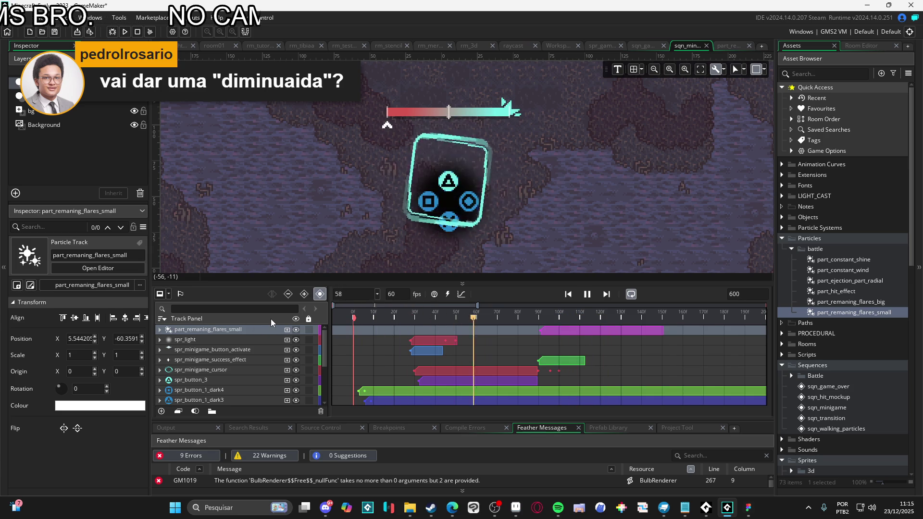
{"action": "key", "text": "space"}
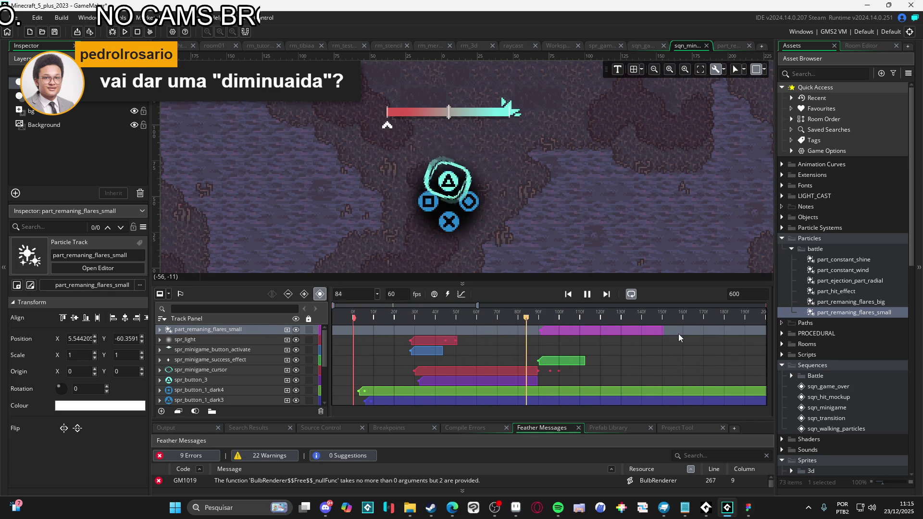
{"action": "key", "text": "space"}
{"action": "left_click_drag", "start_coordinate": [663, 331], "coordinate": [711, 333]}
{"action": "key", "text": "space"}
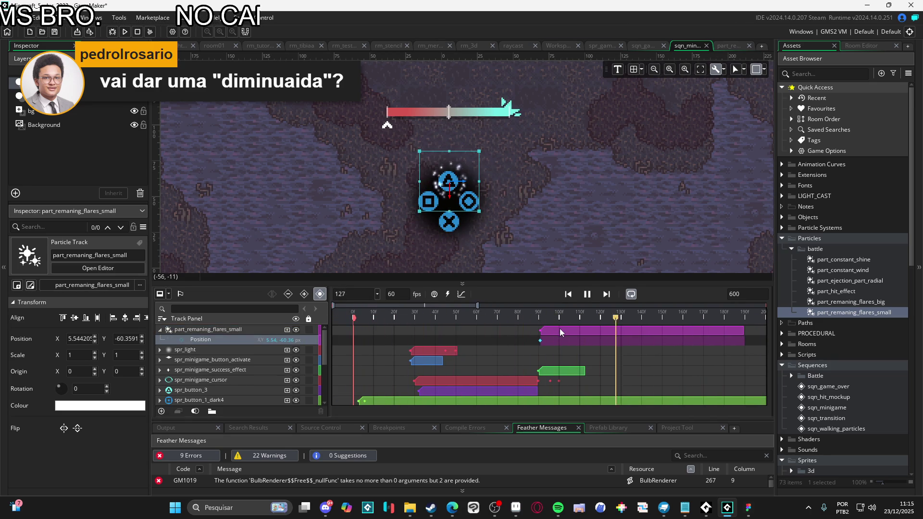
{"action": "left_click", "coordinate": [546, 317]}
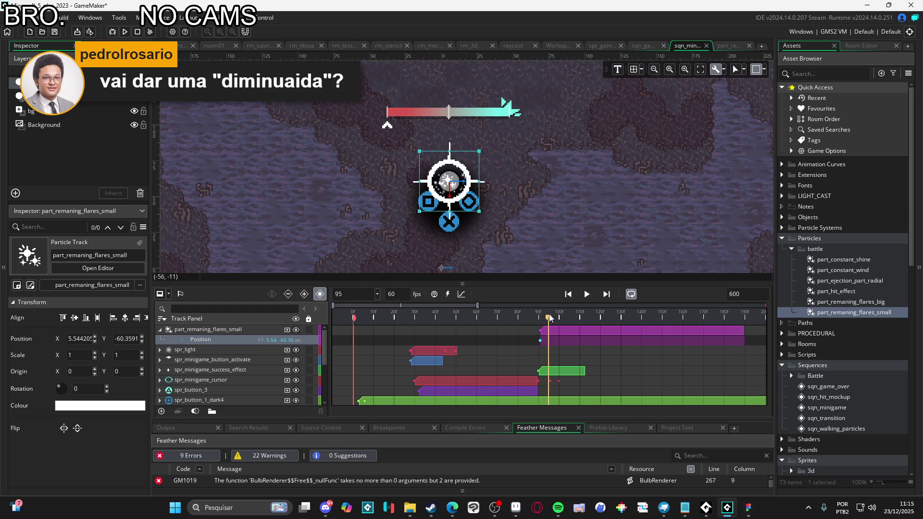
{"action": "left_click_drag", "start_coordinate": [547, 318], "coordinate": [544, 318]}
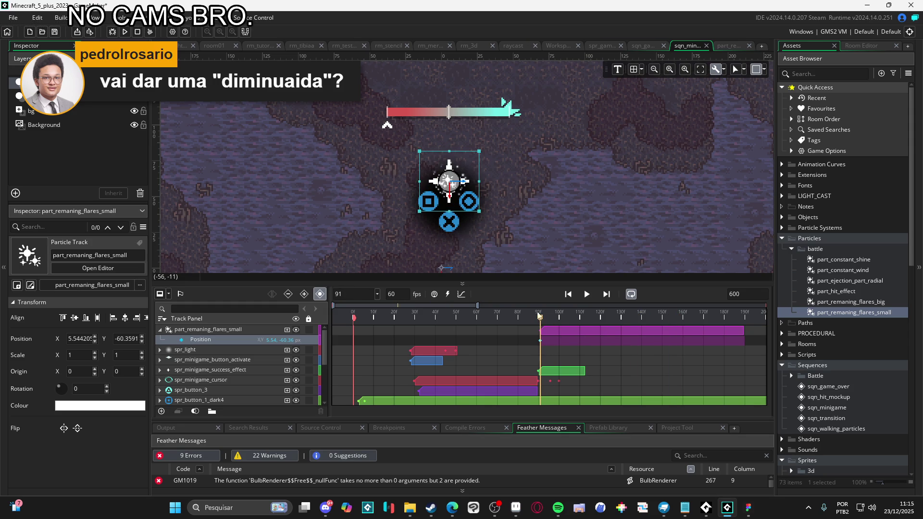
Step: Add a Colour Multiply track to the small flares and open its colour
{"action": "left_click", "coordinate": [286, 331]}
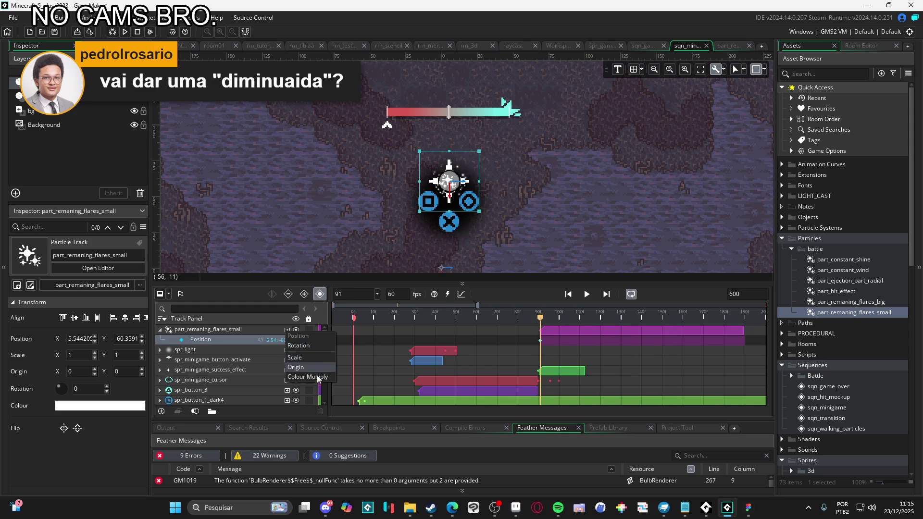
{"action": "left_click", "coordinate": [294, 366]}
{"action": "left_click", "coordinate": [266, 340]}
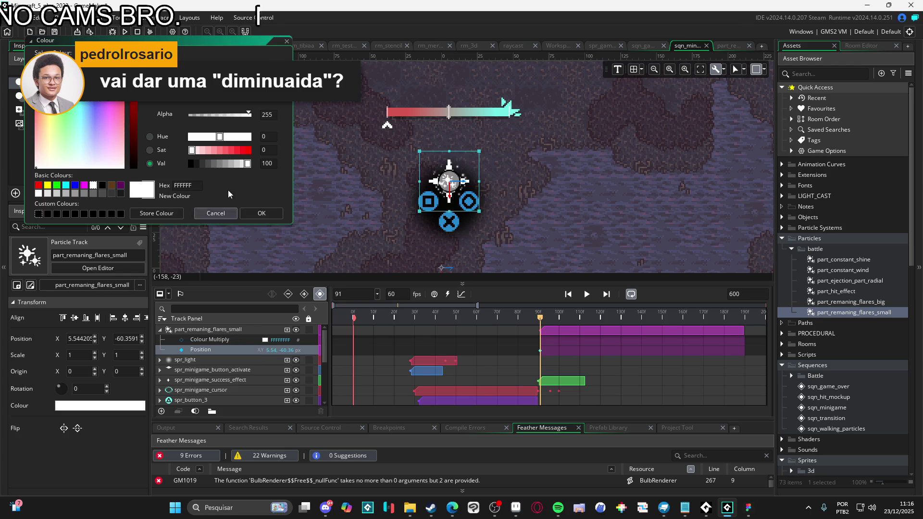
Step: Copy the cursor ring's cyan hex 73efe8 from Aseprite's colour editor
{"action": "left_click", "coordinate": [516, 507]}
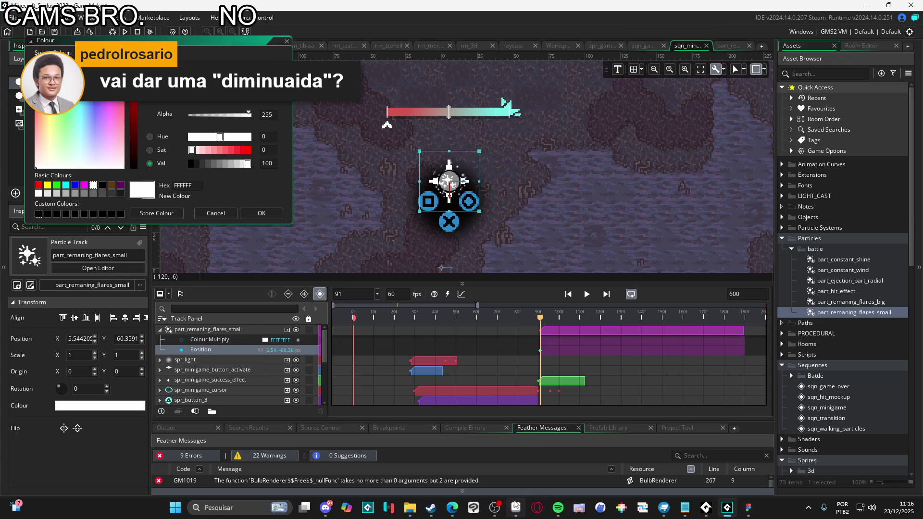
{"action": "left_click", "coordinate": [498, 28]}
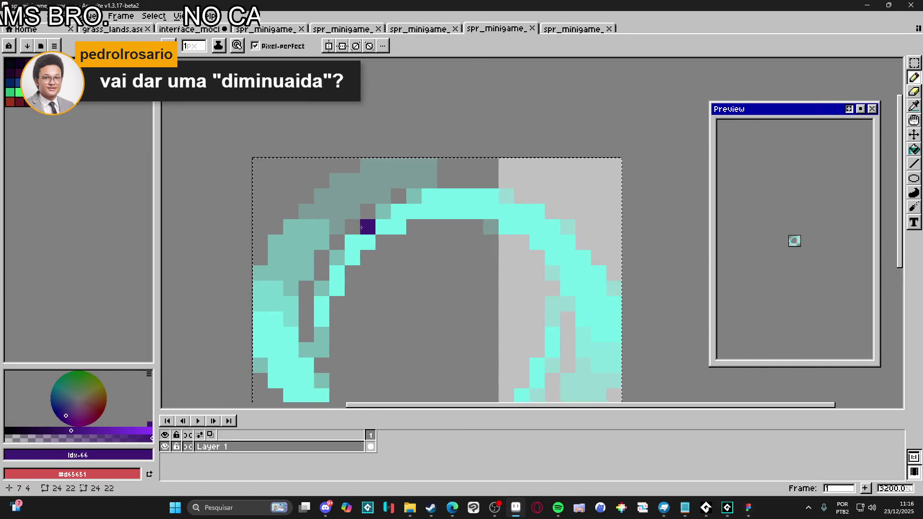
{"action": "scroll", "coordinate": [491, 186], "scroll_direction": "up", "scroll_amount": 1}
{"action": "left_click", "coordinate": [491, 185], "text": "alt"}
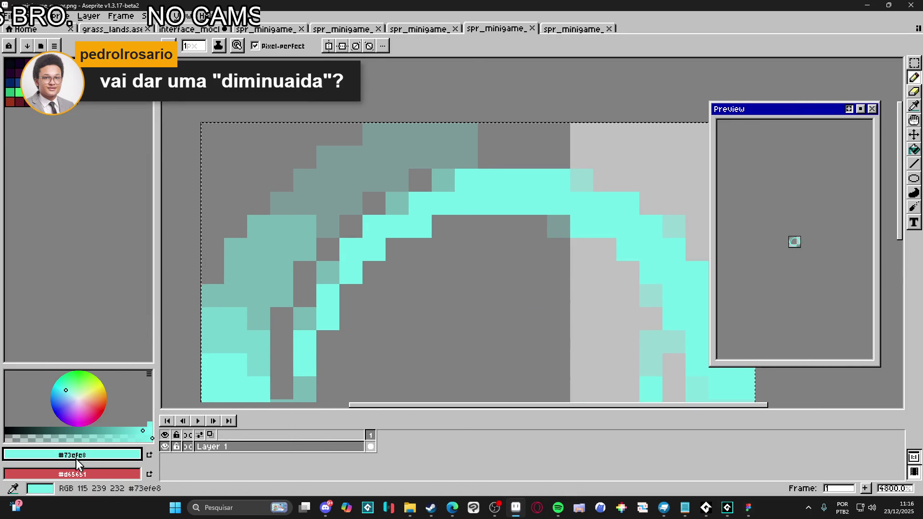
{"action": "left_click", "coordinate": [91, 455]}
{"action": "double_click", "coordinate": [153, 375]}
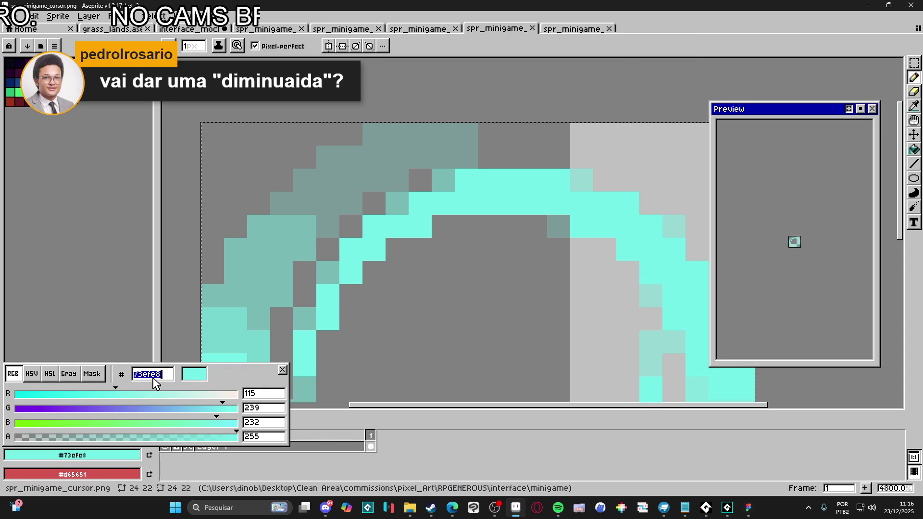
{"action": "left_click", "coordinate": [867, 5]}
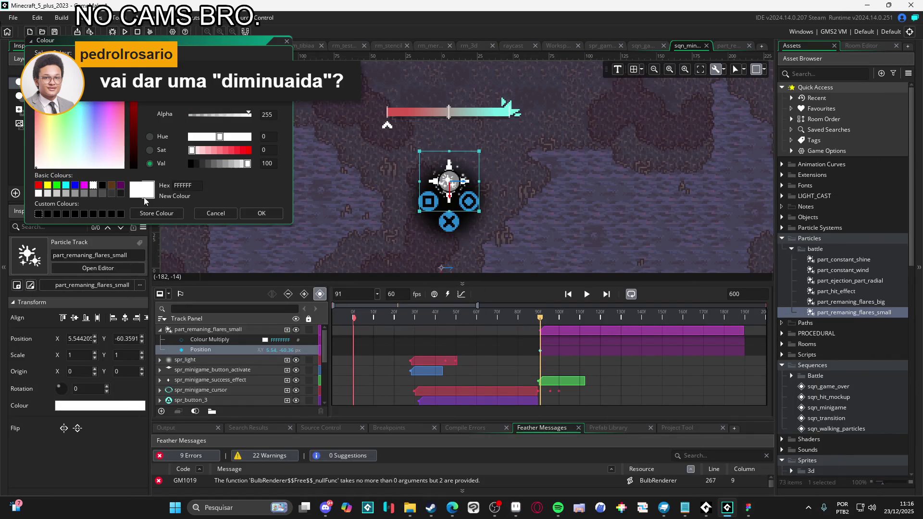
Step: Apply cyan 73EFE8 to Colour Multiply, key alpha 0 near frame 150, and preview the fade
{"action": "left_click", "coordinate": [272, 214]}
{"action": "left_click_drag", "start_coordinate": [542, 324], "coordinate": [615, 324]}
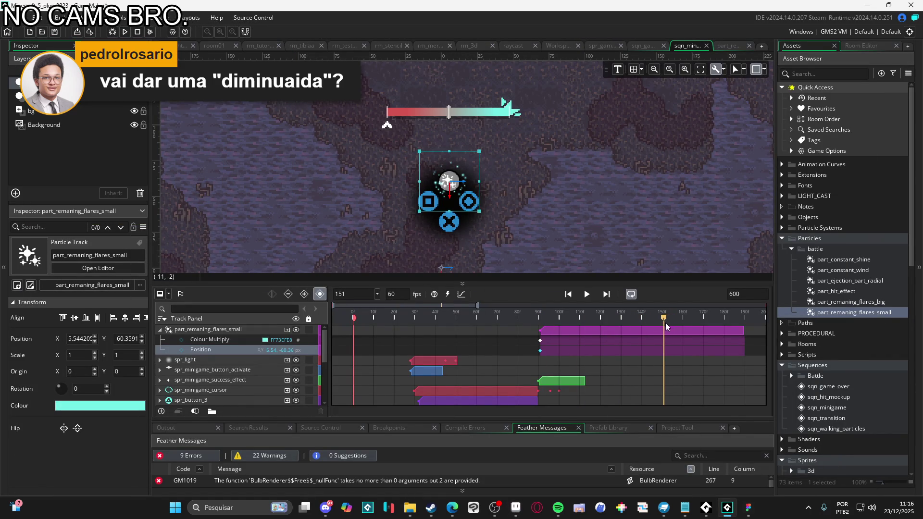
{"action": "left_click", "coordinate": [182, 341]}
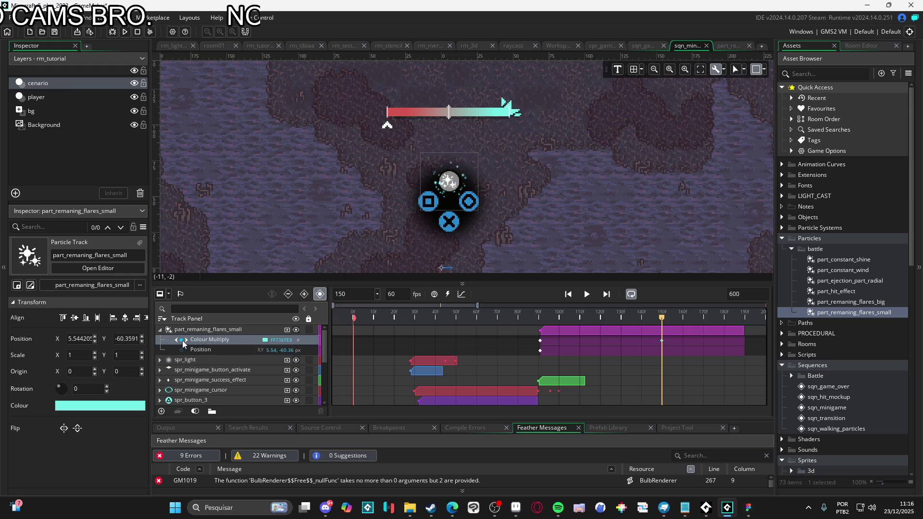
{"action": "left_click", "coordinate": [265, 340]}
{"action": "left_click_drag", "start_coordinate": [240, 116], "coordinate": [189, 115]}
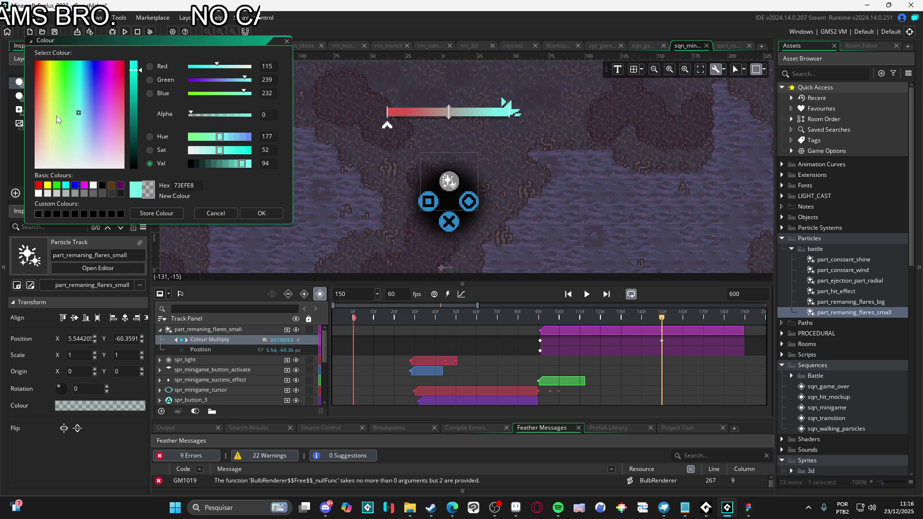
{"action": "left_click", "coordinate": [262, 213]}
{"action": "key", "text": "space"}
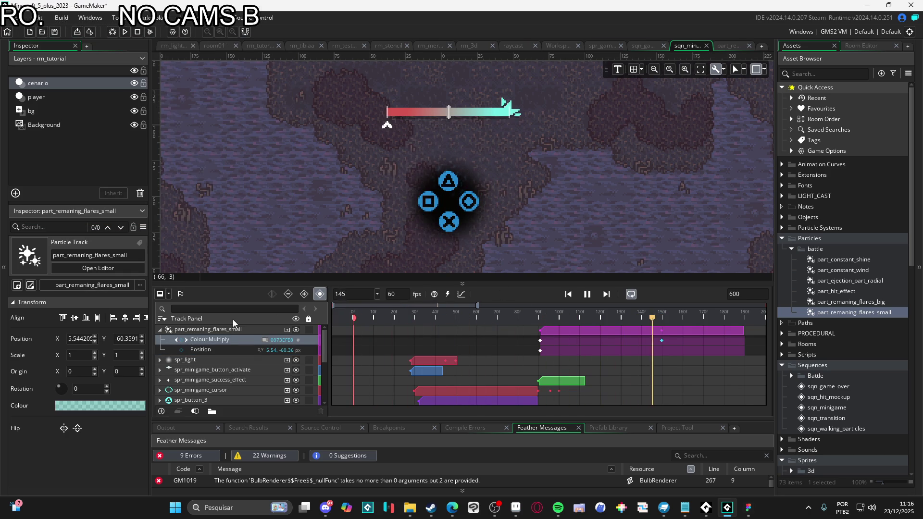
{"action": "key", "text": "space"}
{"action": "key", "text": "space"}
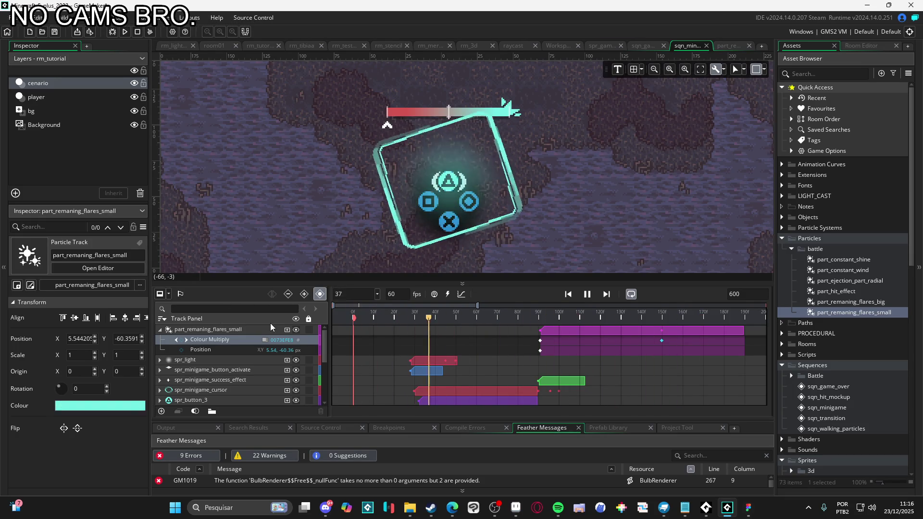
{"action": "mouse_move", "coordinate": [569, 307]}
{"action": "left_mouse_down"}
{"action": "mouse_move", "coordinate": [518, 307]}
{"action": "mouse_move", "coordinate": [539, 304]}
{"action": "left_mouse_up"}
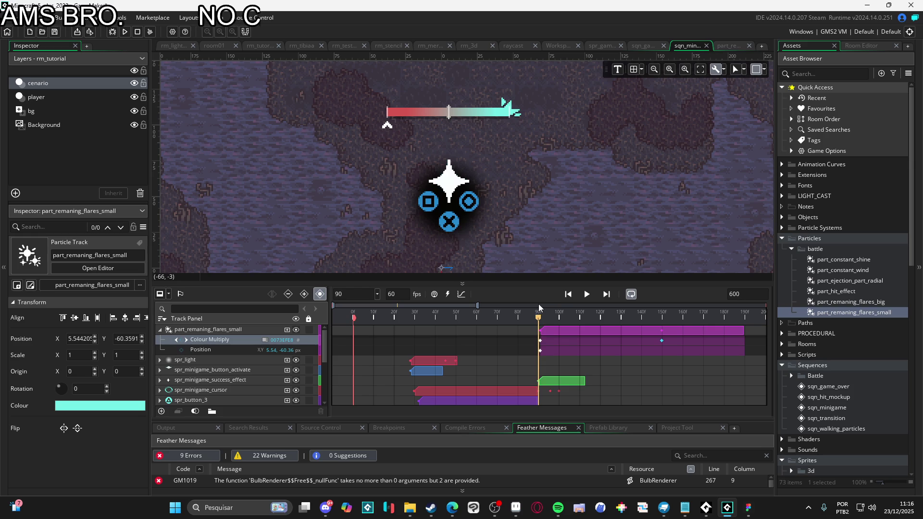
Step: Key the heat-bar cursor's position at frame 90 and slide it to the bar's middle near frame 115
{"action": "left_click", "coordinate": [388, 128]}
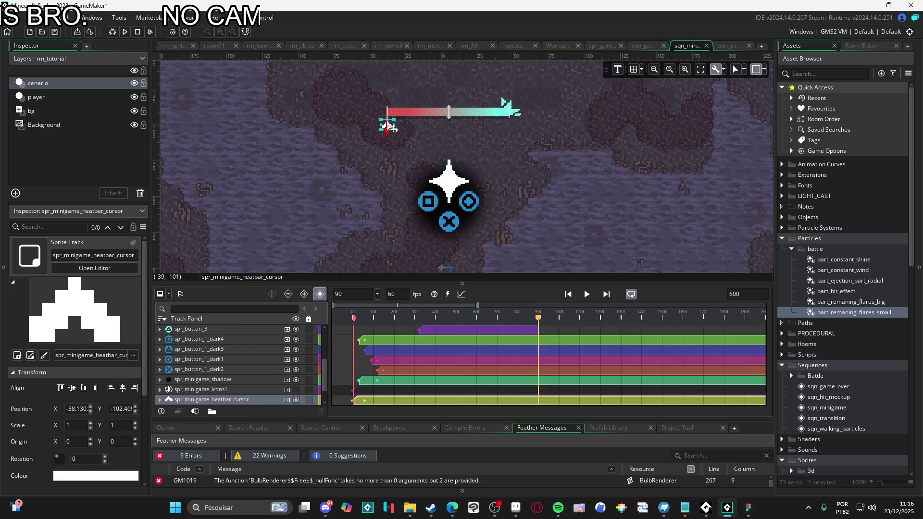
{"action": "scroll", "coordinate": [245, 375], "scroll_direction": "down", "scroll_amount": 1}
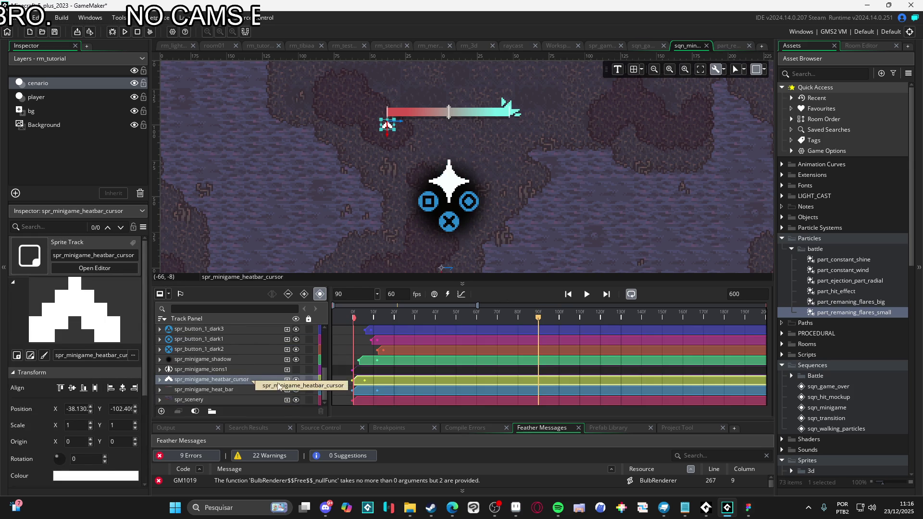
{"action": "left_click", "coordinate": [160, 379]}
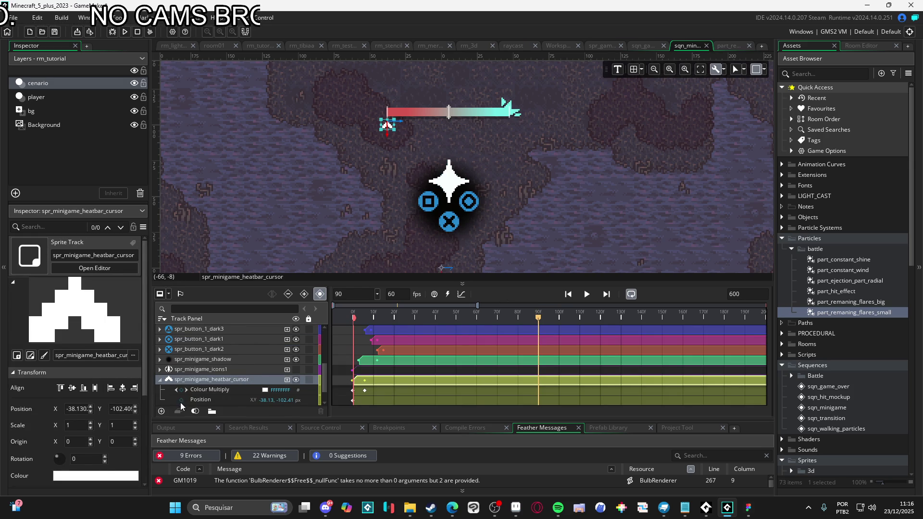
{"action": "left_click", "coordinate": [181, 401]}
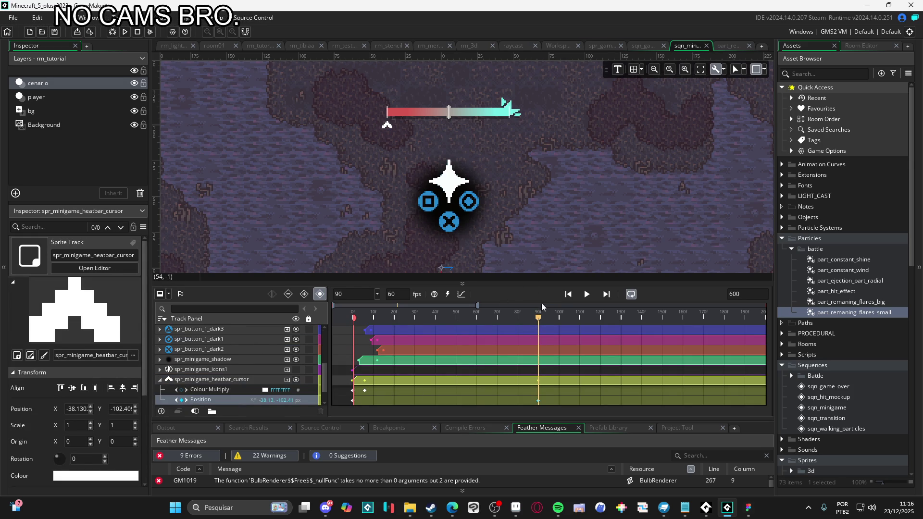
{"action": "left_click_drag", "start_coordinate": [538, 320], "coordinate": [600, 326]}
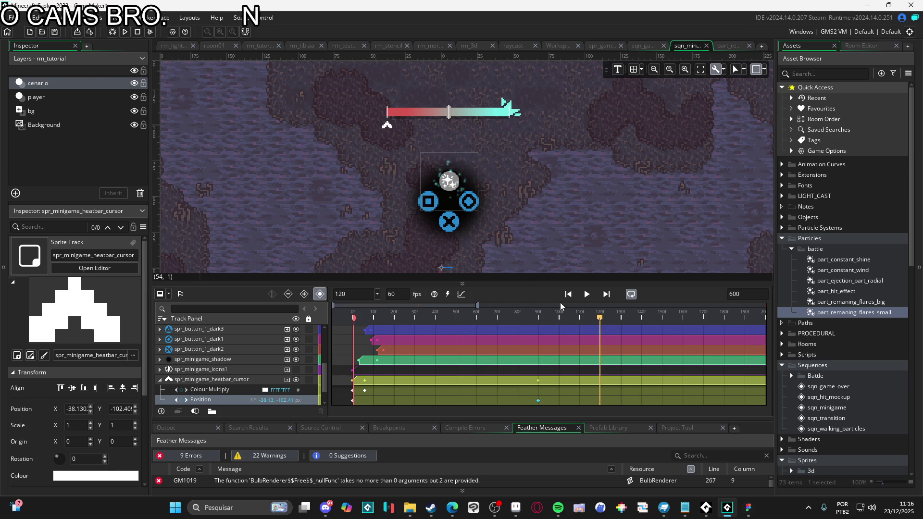
{"action": "left_click", "coordinate": [388, 129]}
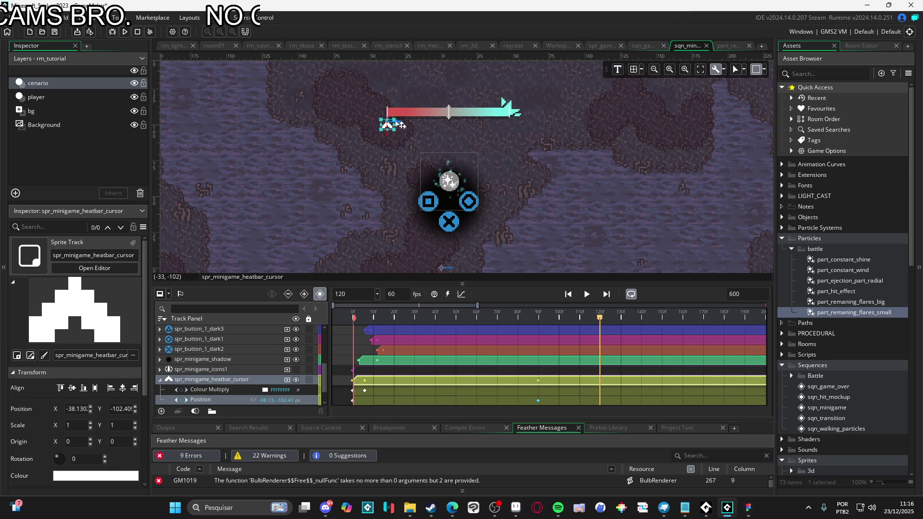
{"action": "left_click_drag", "start_coordinate": [403, 125], "coordinate": [461, 128]}
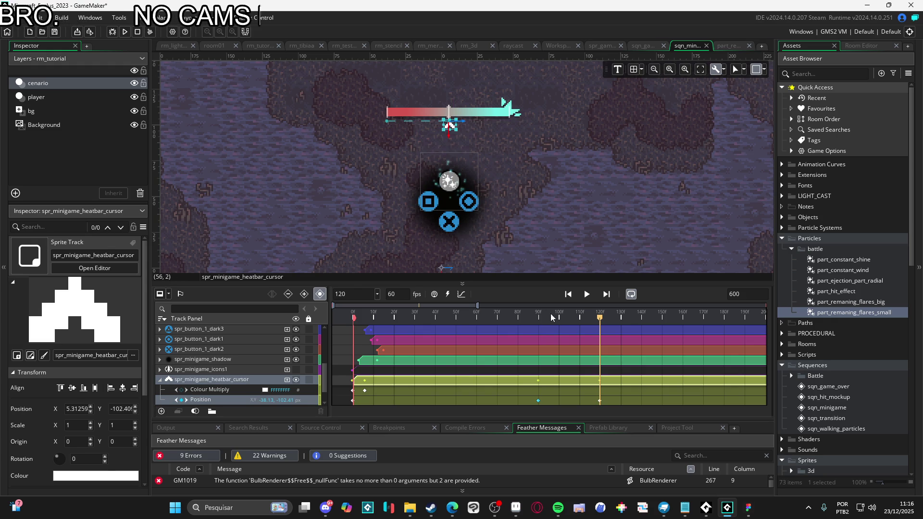
Step: Move the cursor's arrival keyframe earlier to frame 100 and preview the slide
{"action": "key", "text": "space"}
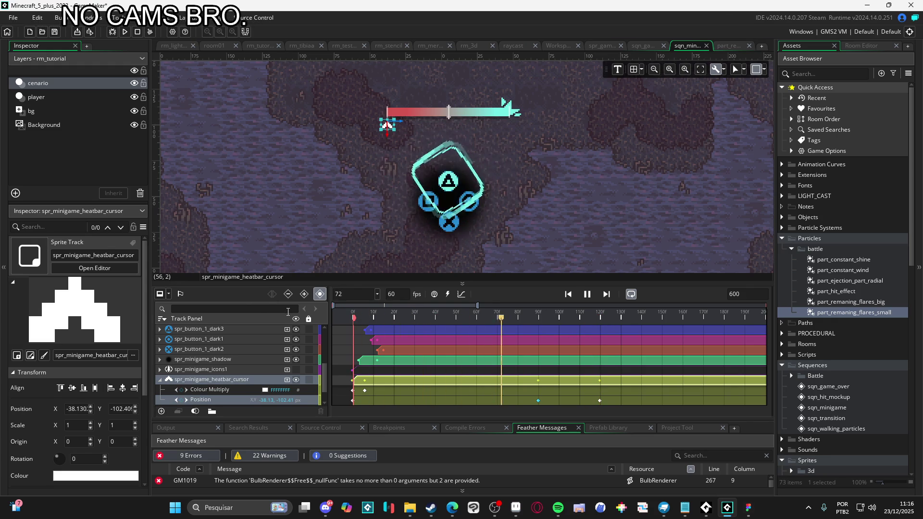
{"action": "key", "text": "space"}
{"action": "left_click_drag", "start_coordinate": [600, 400], "coordinate": [558, 401]}
{"action": "left_click", "coordinate": [521, 315]}
{"action": "key", "text": "space"}
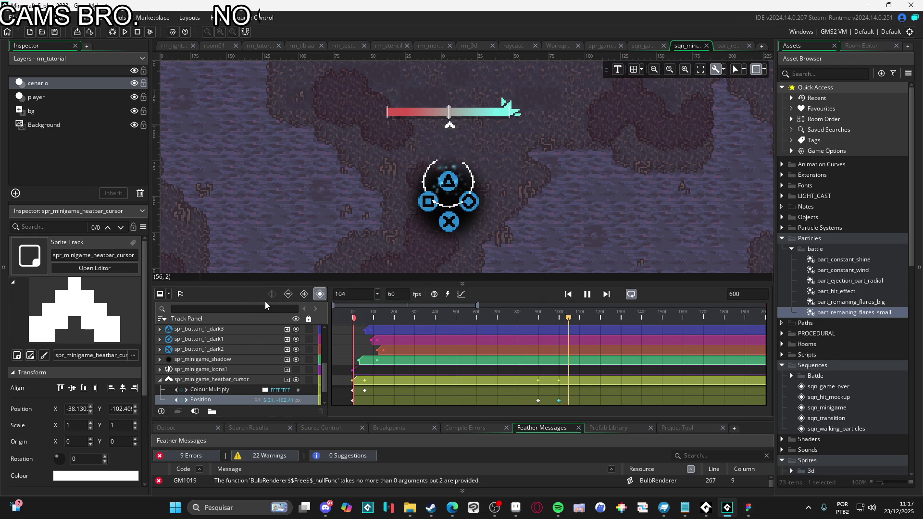
{"action": "key", "text": "space"}
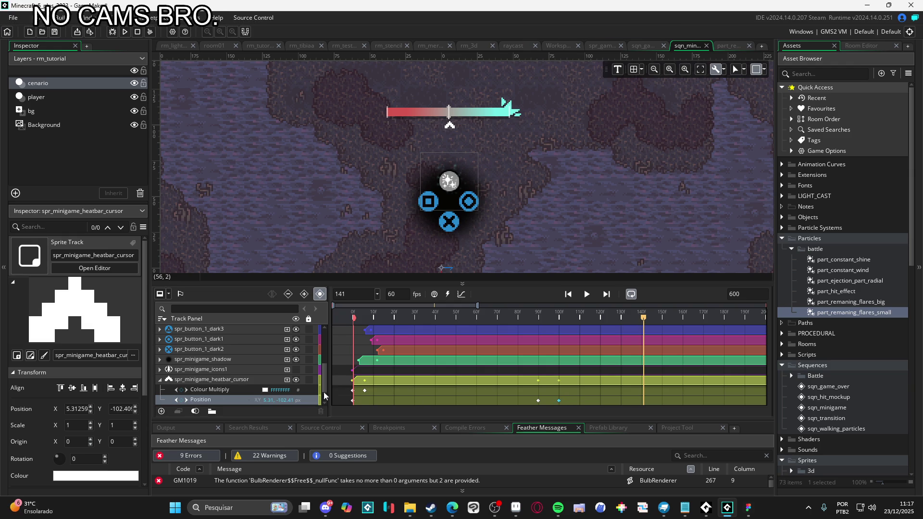
{"action": "left_click", "coordinate": [557, 401]}
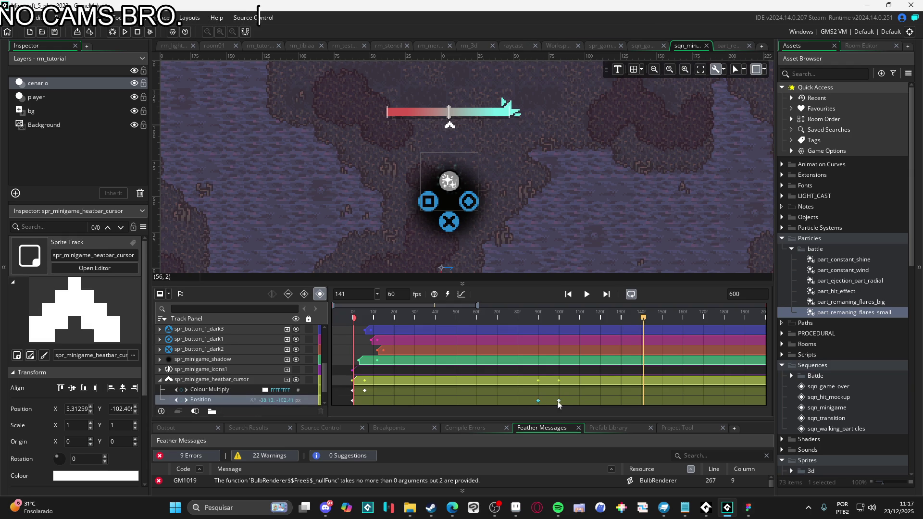
Step: Move the cursor's arrival keyframe back to frame 100 and play the sequence through
{"action": "left_click_drag", "start_coordinate": [580, 400], "coordinate": [560, 405]}
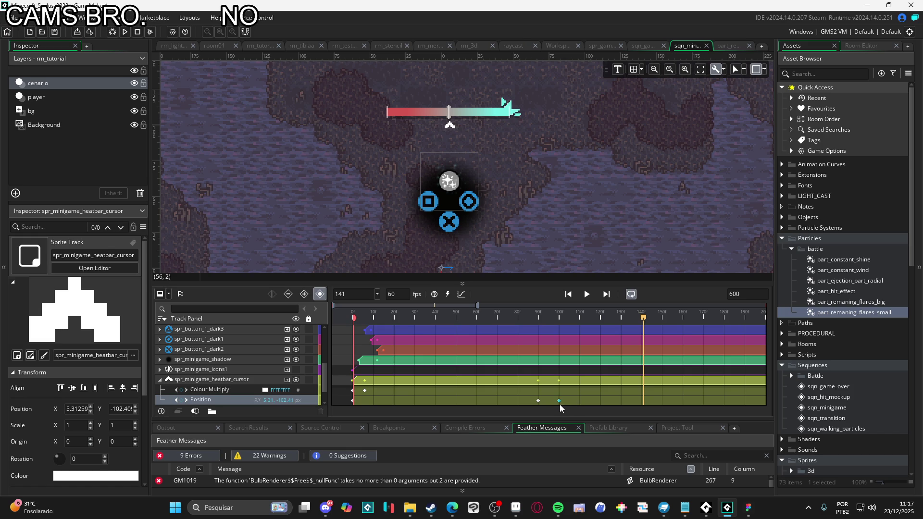
{"action": "key", "text": "space"}
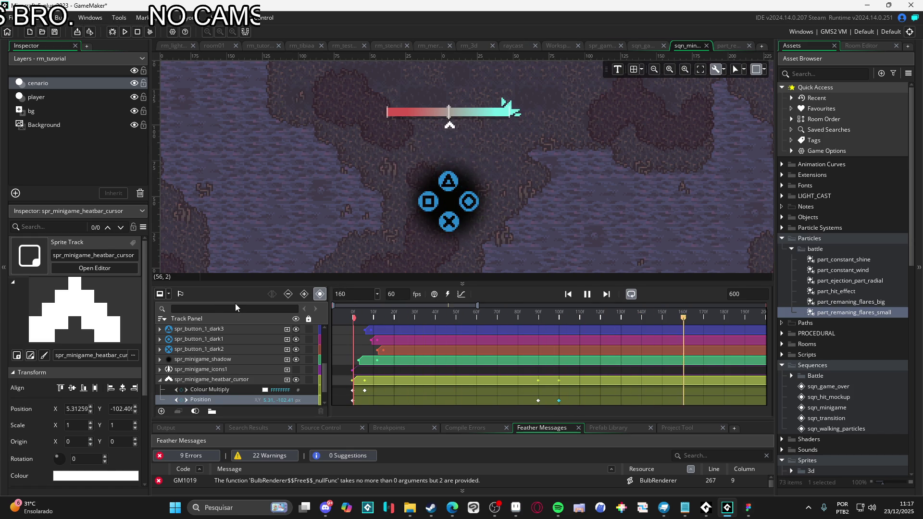
{"action": "key", "text": "space"}
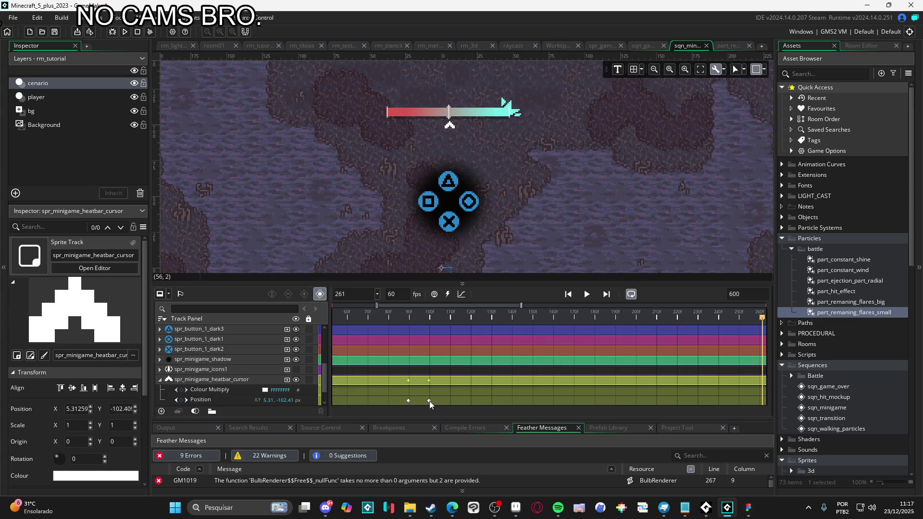
Step: At frame 260, nudge the heat-bar cursor slightly left to X 3.88, adding a keyframe
{"action": "left_click", "coordinate": [450, 127]}
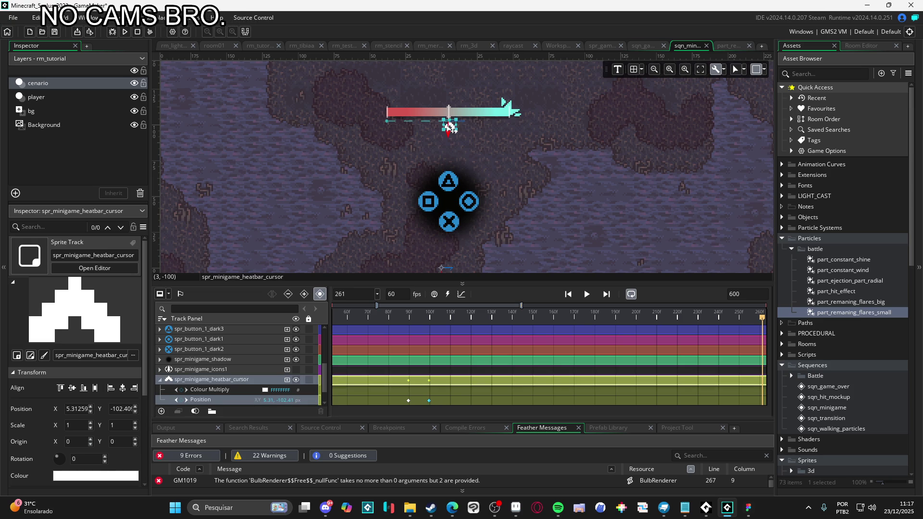
{"action": "left_click_drag", "start_coordinate": [466, 126], "coordinate": [464, 126]}
{"action": "left_click", "coordinate": [431, 306]}
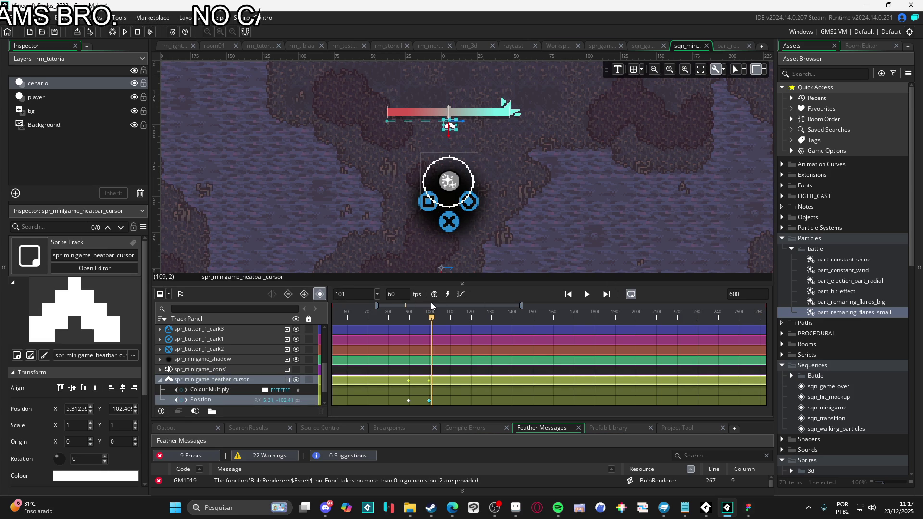
{"action": "scroll", "coordinate": [452, 119], "scroll_direction": "up", "scroll_amount": 5}
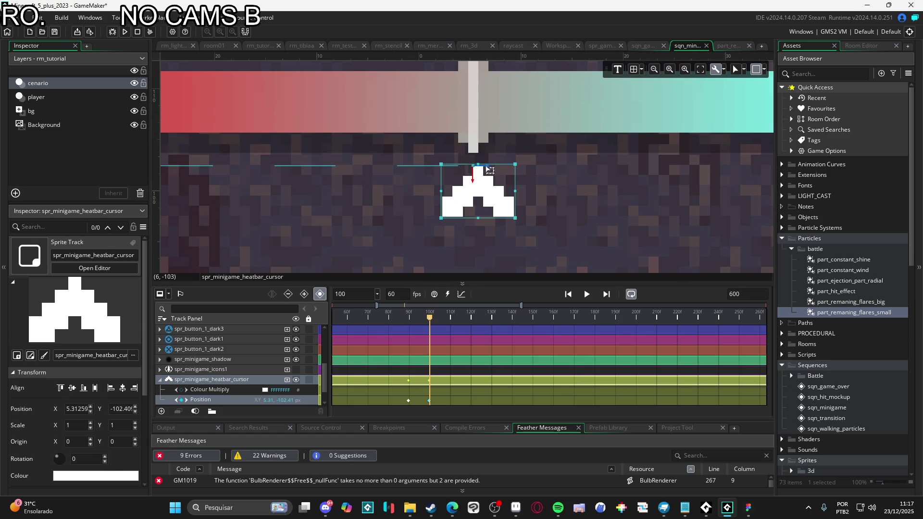
Step: Nudge the heat-bar cursor left, then undo so it stays at its original position
{"action": "left_click_drag", "start_coordinate": [487, 172], "coordinate": [485, 170]}
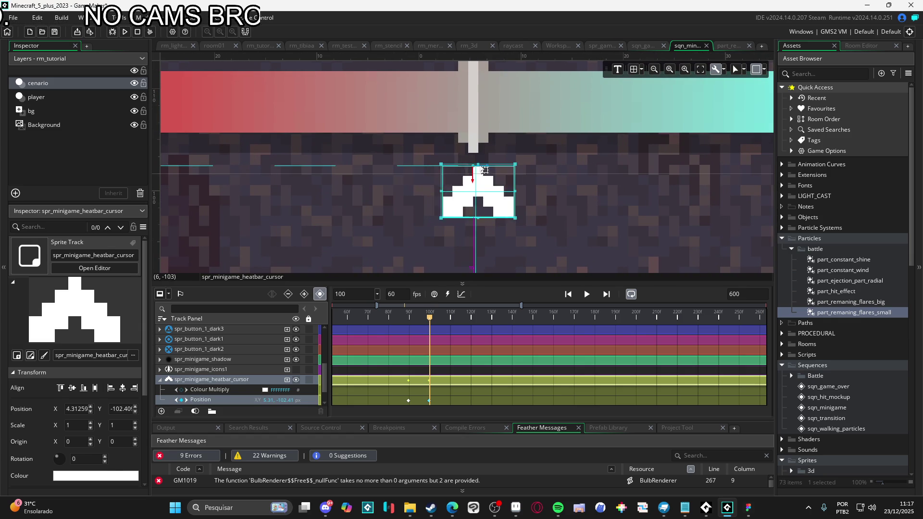
{"action": "key", "text": "ctrl+z"}
{"action": "scroll", "coordinate": [489, 181], "scroll_direction": "down", "scroll_amount": 4}
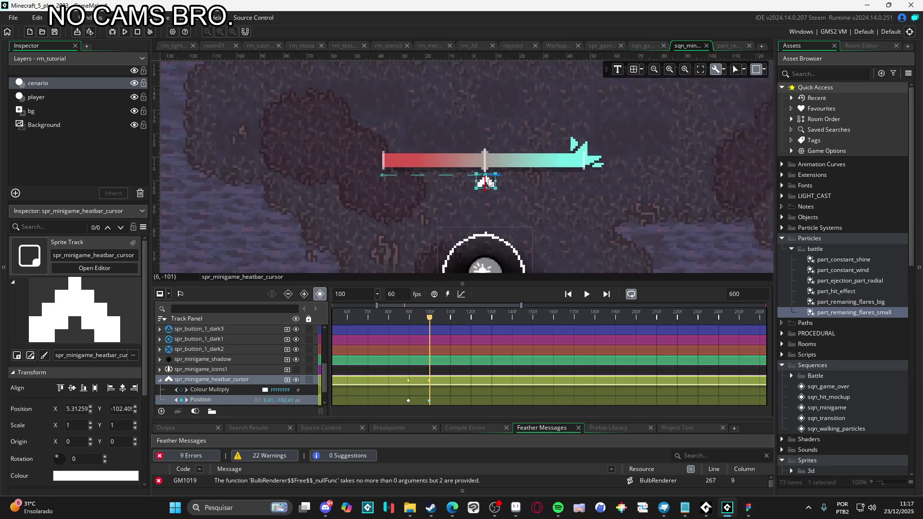
{"action": "scroll", "coordinate": [489, 182], "scroll_direction": "down", "scroll_amount": 3}
{"action": "scroll", "coordinate": [505, 130], "scroll_direction": "down", "scroll_amount": 2}
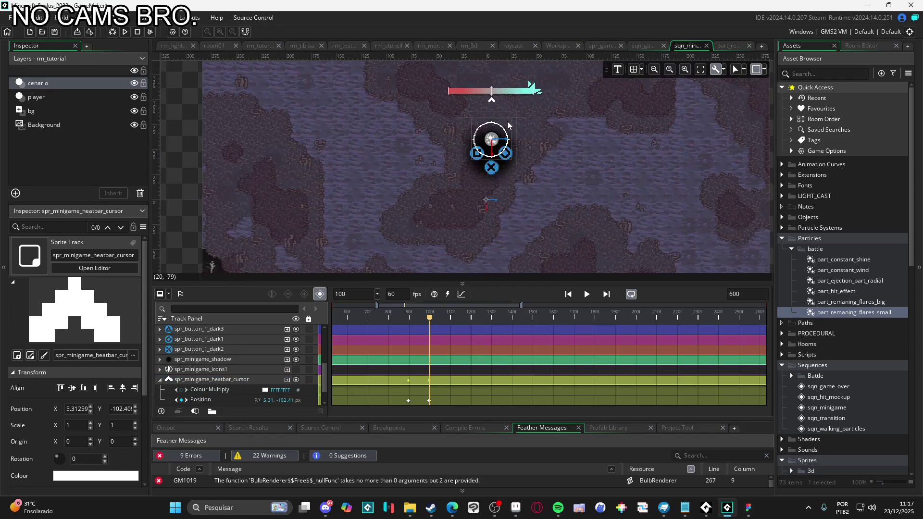
{"action": "scroll", "coordinate": [508, 126], "scroll_direction": "up", "scroll_amount": 2}
{"action": "scroll", "coordinate": [505, 165], "scroll_direction": "up", "scroll_amount": 2}
Step: Rewind and play the minigame sequence twice to preview the cursor's slide
{"action": "key", "text": "Home"}
{"action": "key", "text": "space"}
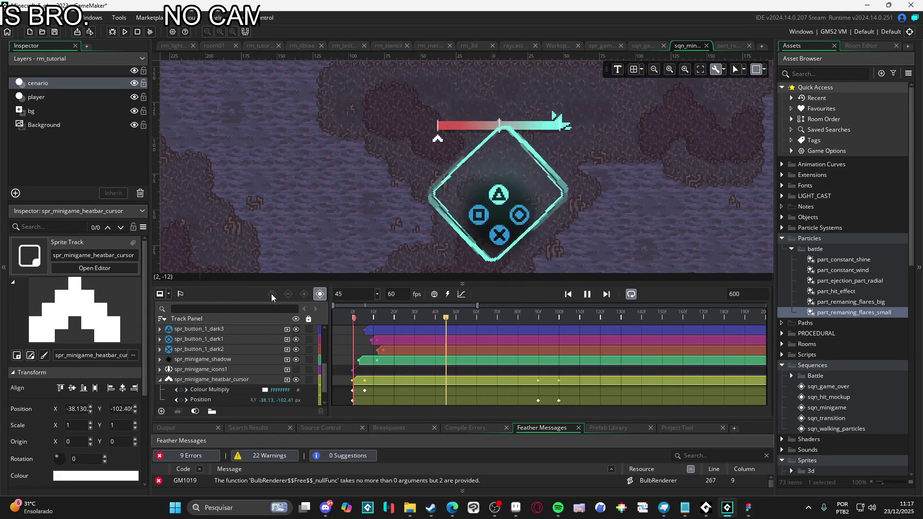
{"action": "key", "text": "space"}
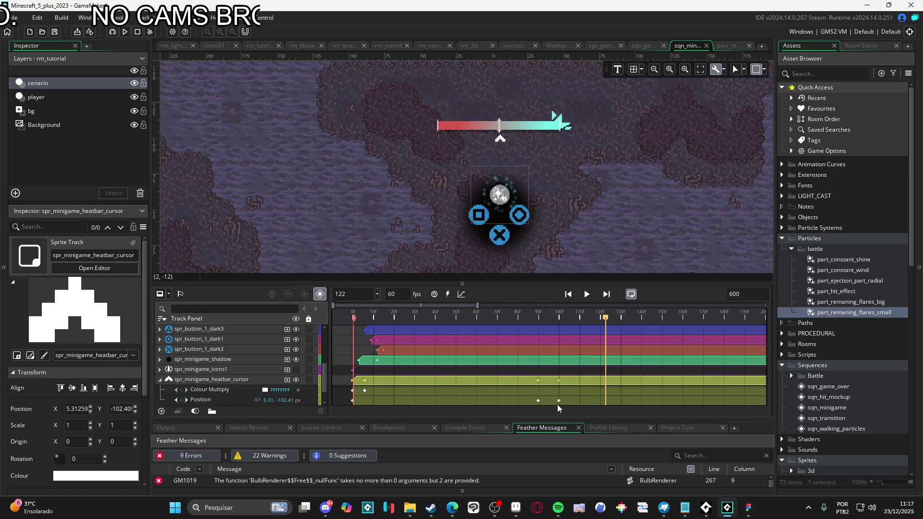
{"action": "key", "text": "space"}
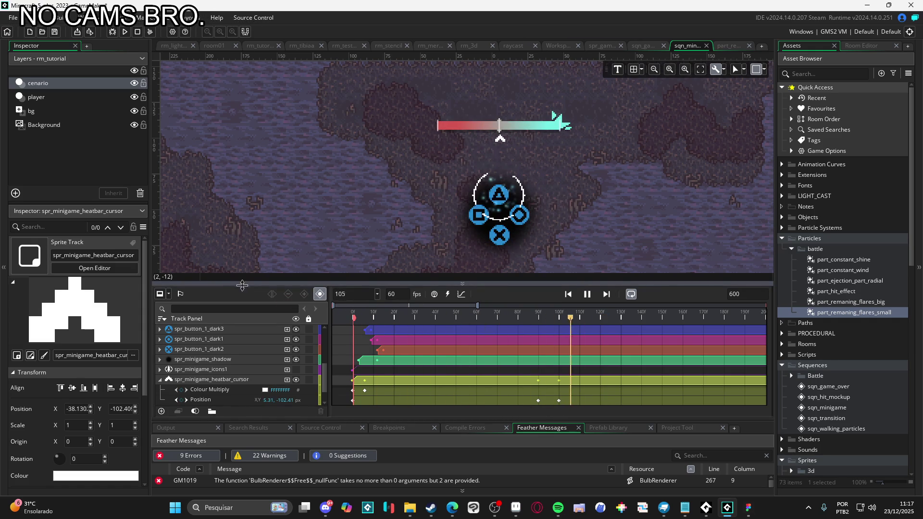
{"action": "key", "text": "space"}
{"action": "scroll", "coordinate": [234, 354], "scroll_direction": "up", "scroll_amount": 3}
{"action": "scroll", "coordinate": [234, 350], "scroll_direction": "down", "scroll_amount": 3}
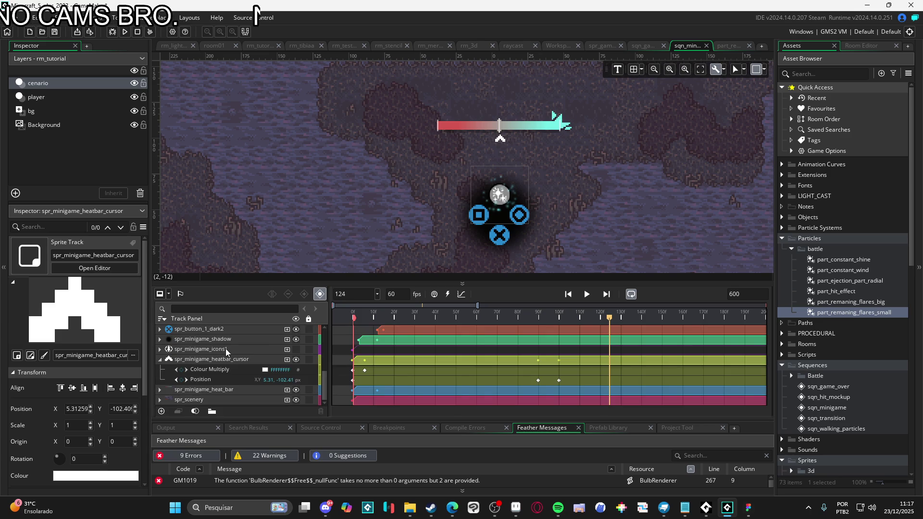
{"action": "left_click", "coordinate": [295, 350]}
{"action": "key", "text": "space"}
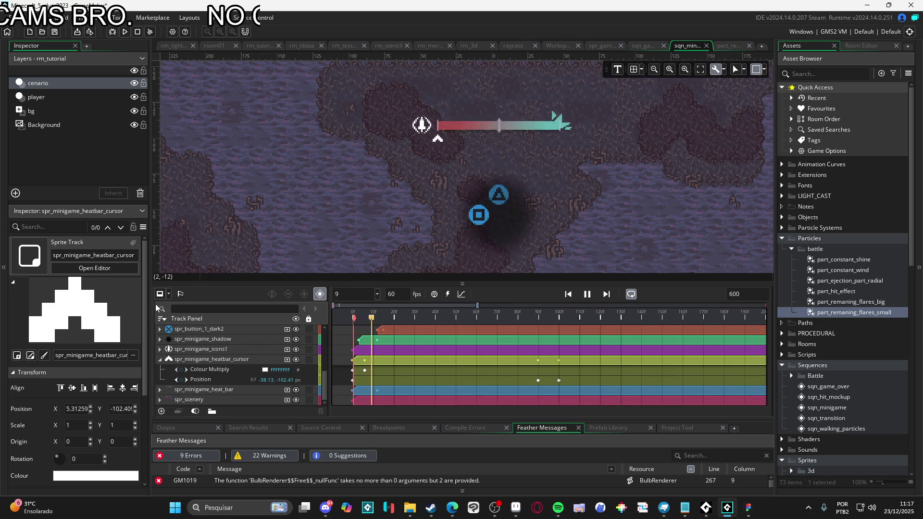
{"action": "key", "text": "space"}
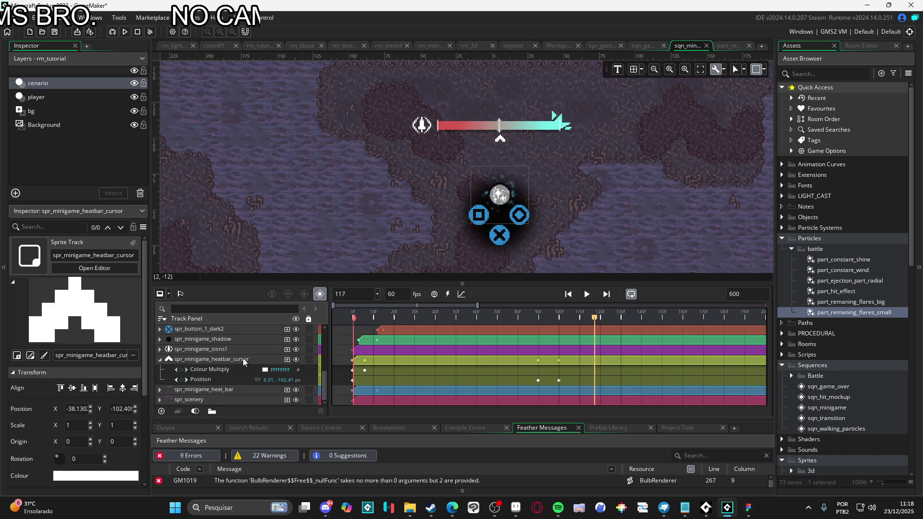
{"action": "left_click", "coordinate": [160, 389]}
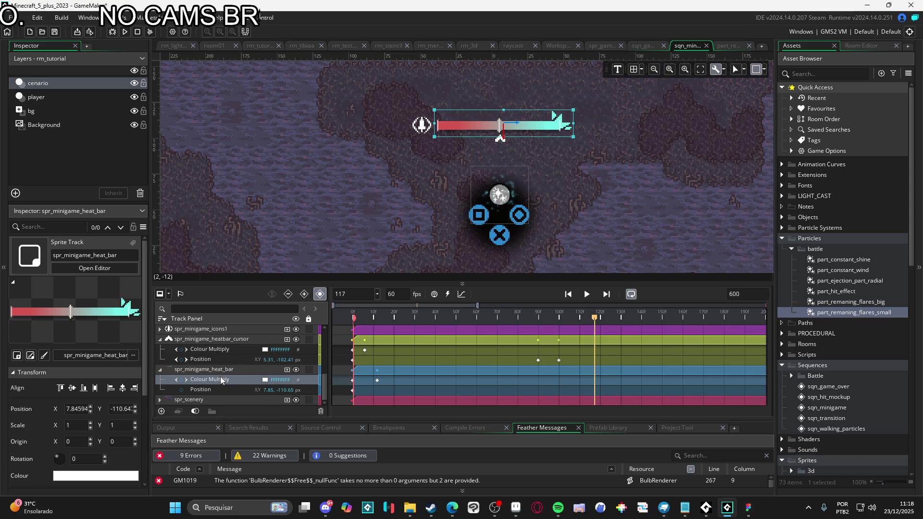
{"action": "scroll", "coordinate": [157, 398], "scroll_direction": "up", "scroll_amount": 3}
{"action": "scroll", "coordinate": [211, 368], "scroll_direction": "down", "scroll_amount": 1}
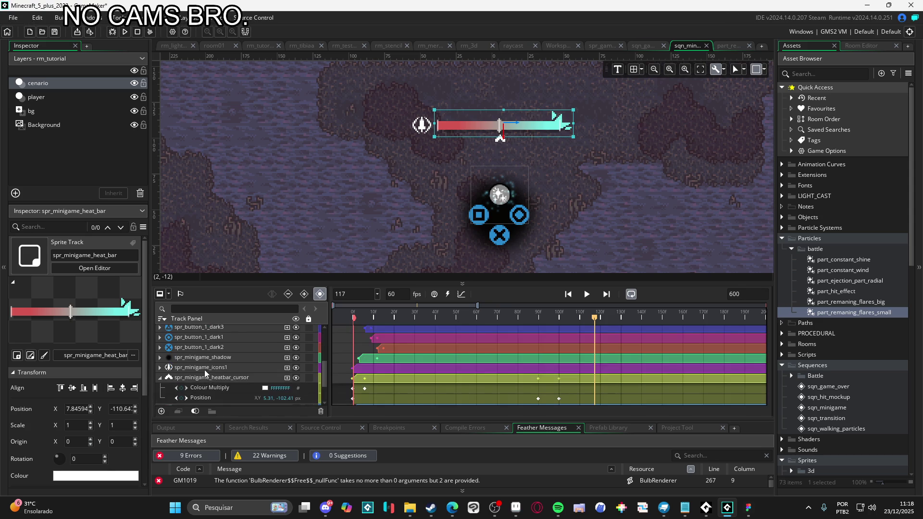
{"action": "left_click", "coordinate": [204, 370]}
{"action": "key", "text": "space"}
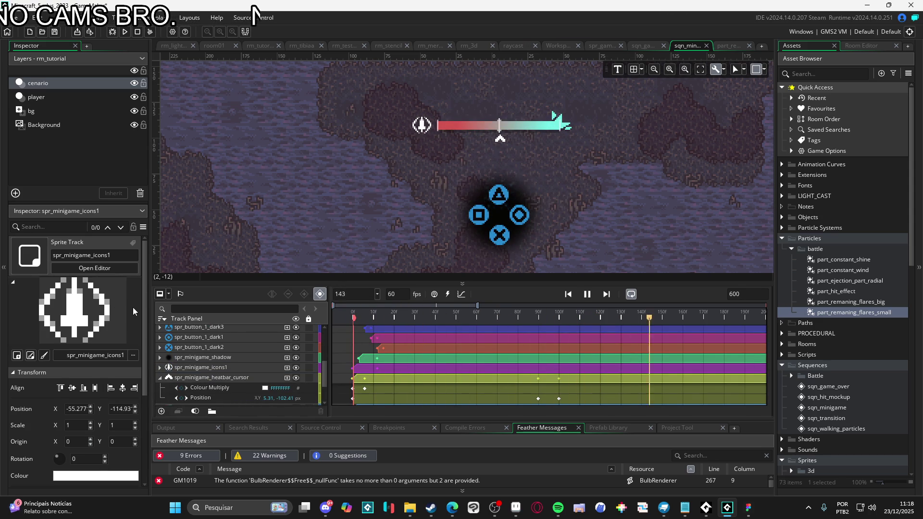
{"action": "key", "text": "space"}
{"action": "scroll", "coordinate": [542, 236], "scroll_direction": "down", "scroll_amount": 2}
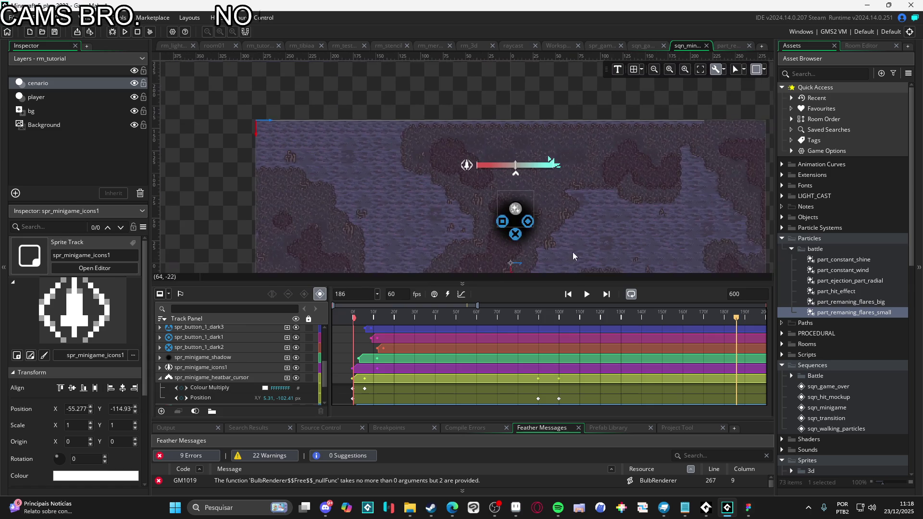
{"action": "key", "text": "space"}
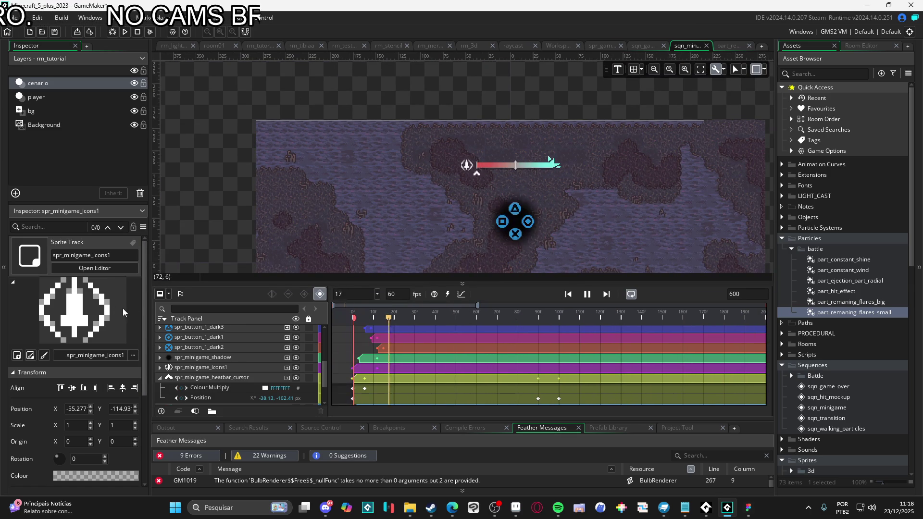
{"action": "key", "text": "space"}
{"action": "key", "text": "space"}
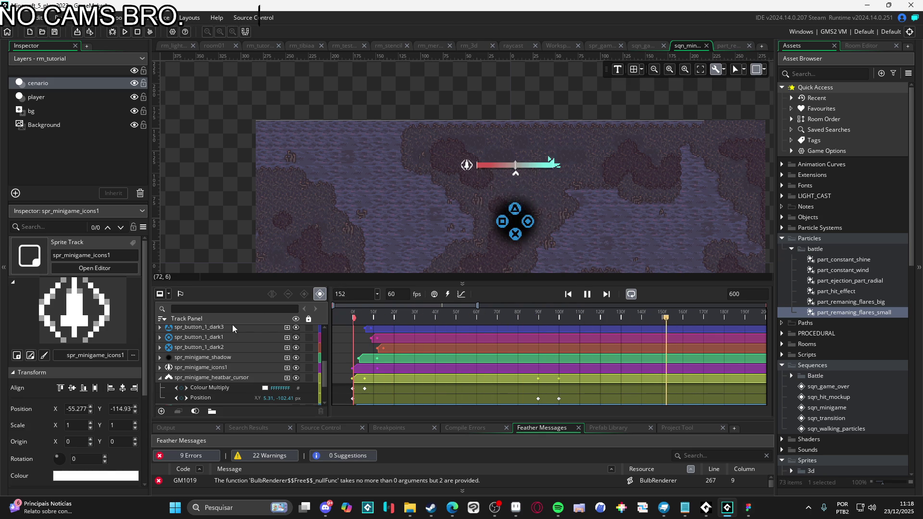
{"action": "key", "text": "Return"}
{"action": "scroll", "coordinate": [501, 196], "scroll_direction": "up", "scroll_amount": 3}
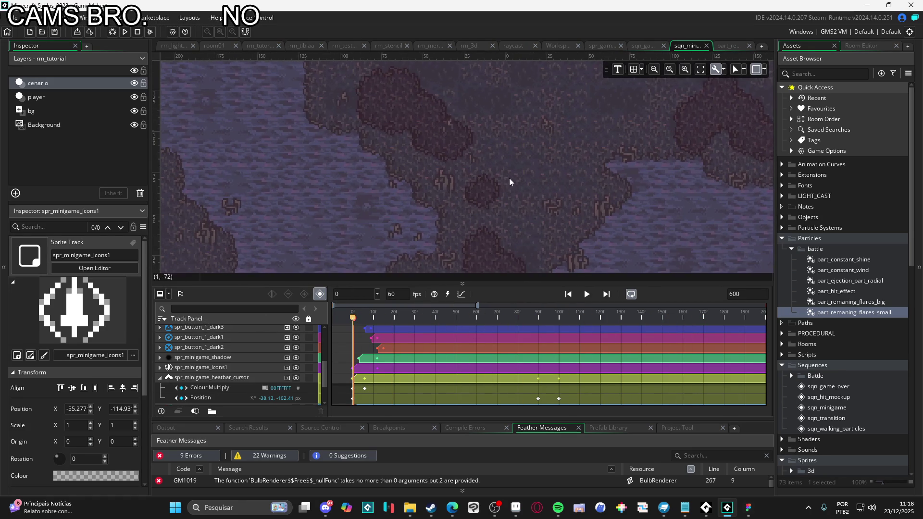
Step: Enlarge the room canvas, then preview the sequence playback, stopping at frame 111
{"action": "mouse_move", "coordinate": [534, 283]}
{"action": "left_mouse_down"}
{"action": "mouse_move", "coordinate": [528, 343]}
{"action": "mouse_move", "coordinate": [529, 326]}
{"action": "left_mouse_up"}
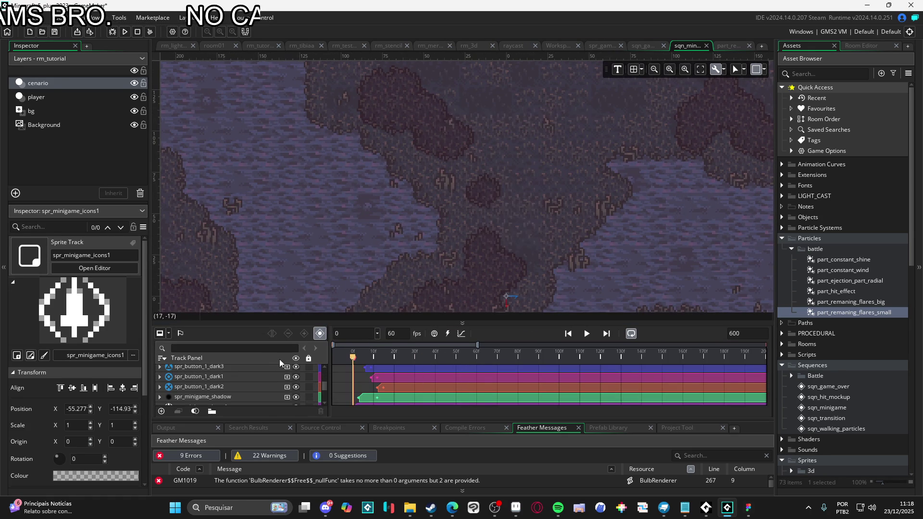
{"action": "left_click", "coordinate": [583, 335]}
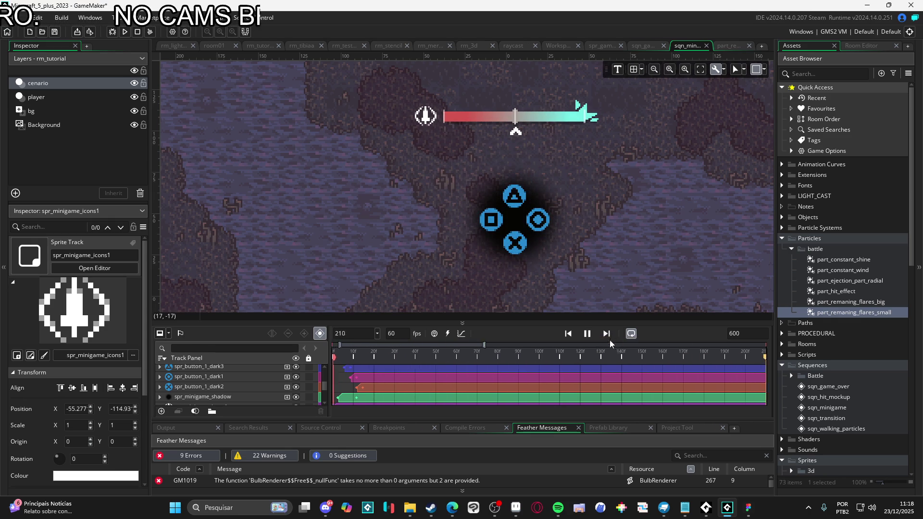
{"action": "left_click", "coordinate": [354, 356]}
{"action": "key", "text": "space"}
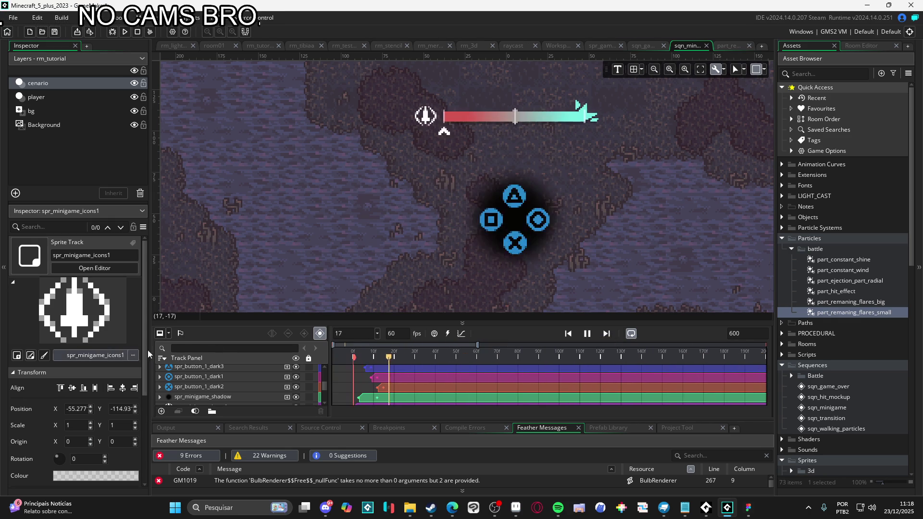
{"action": "key", "text": "space"}
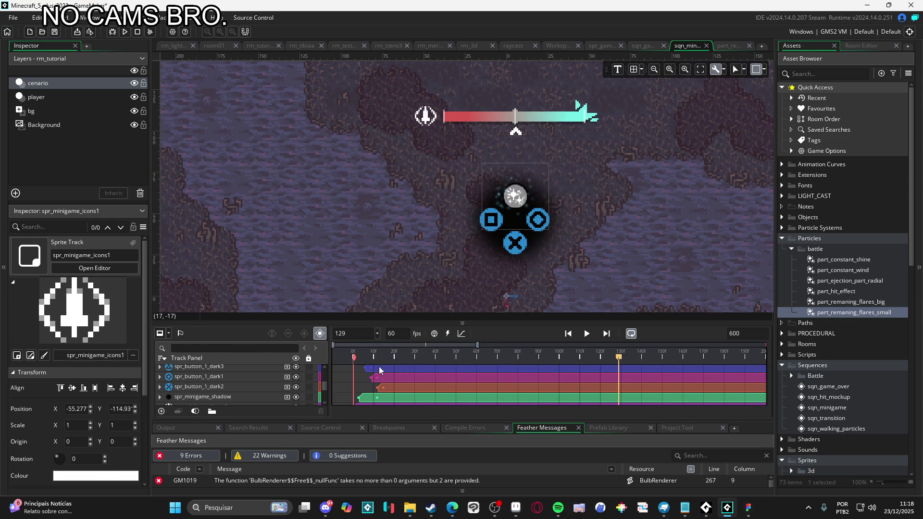
{"action": "key", "text": "space"}
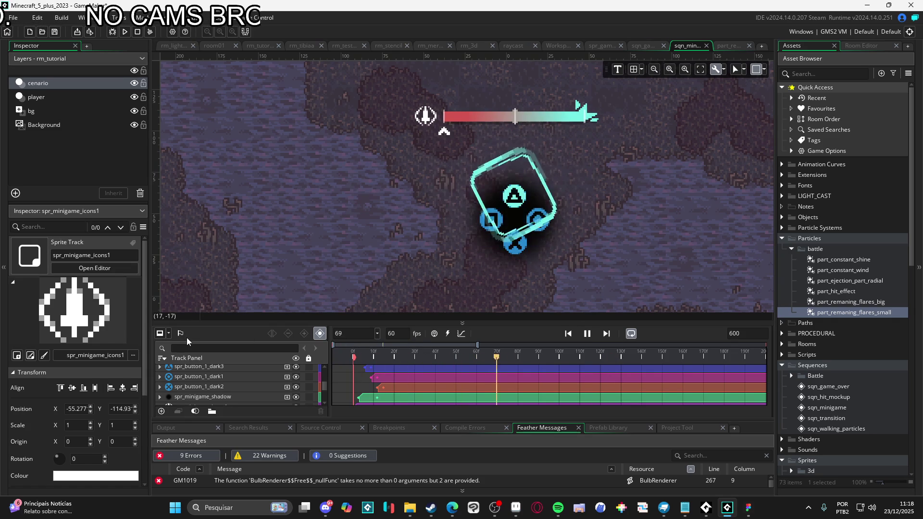
{"action": "key", "text": "space"}
{"action": "scroll", "coordinate": [405, 372], "scroll_direction": "down", "scroll_amount": 3}
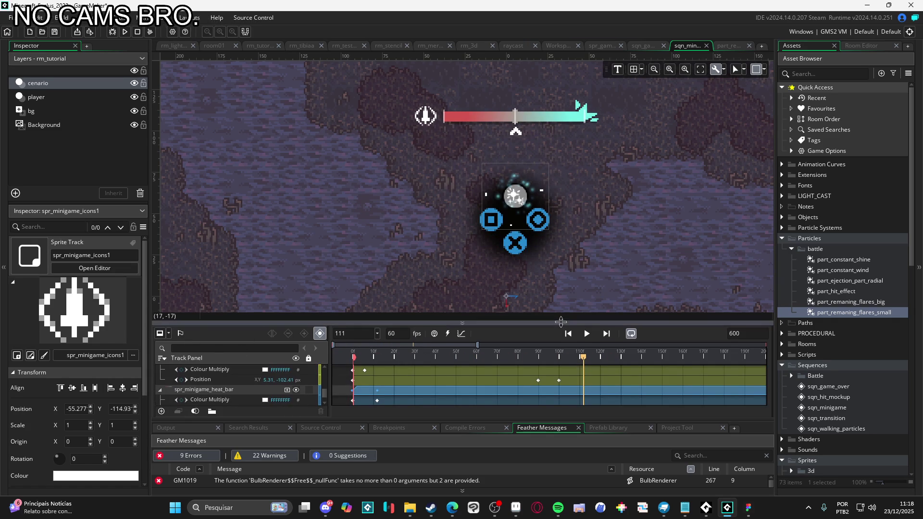
Step: Select spr_minigame_heatbar_cursor and show its Position curve in the curve editor
{"action": "left_click_drag", "start_coordinate": [560, 322], "coordinate": [556, 241]}
{"action": "scroll", "coordinate": [526, 298], "scroll_direction": "up", "scroll_amount": 3}
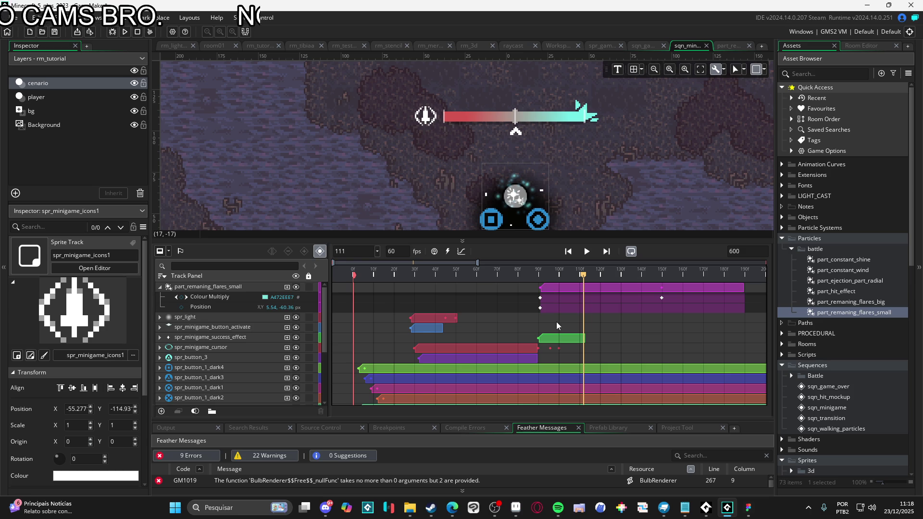
{"action": "scroll", "coordinate": [547, 350], "scroll_direction": "down", "scroll_amount": 3}
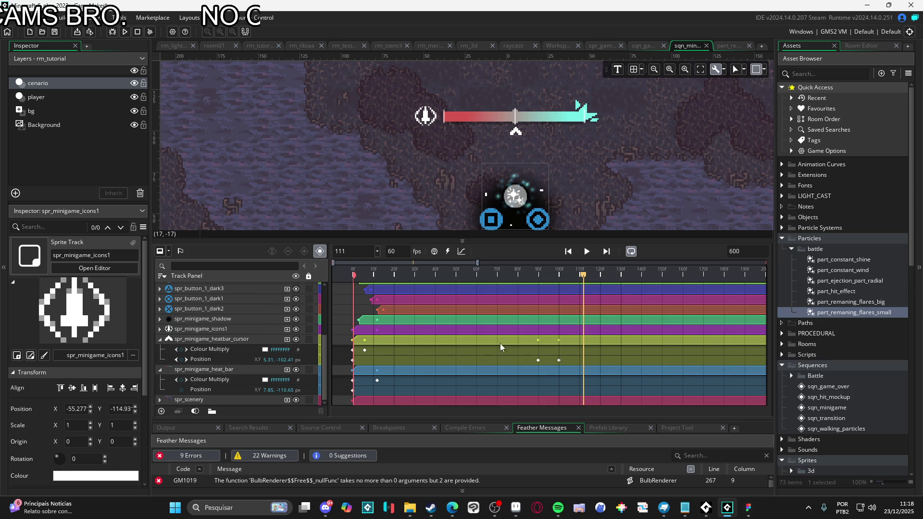
{"action": "left_click", "coordinate": [233, 341]}
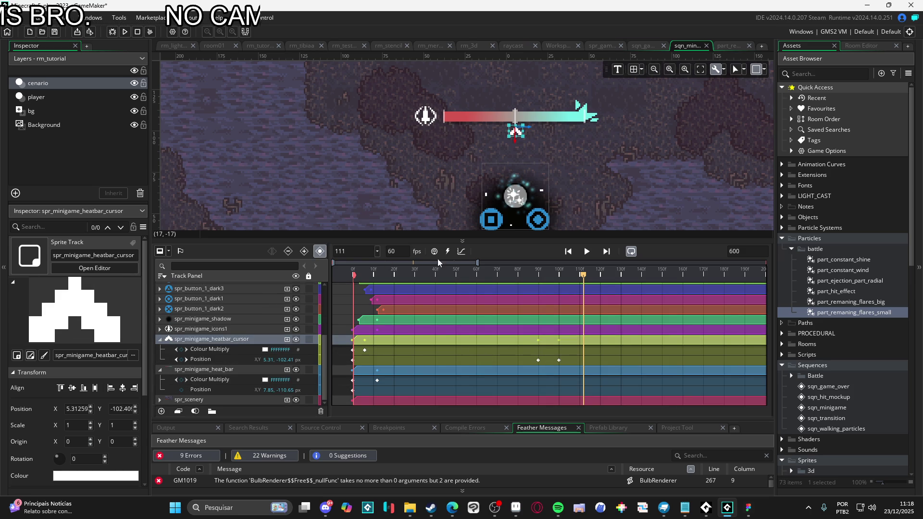
{"action": "left_click", "coordinate": [462, 251]}
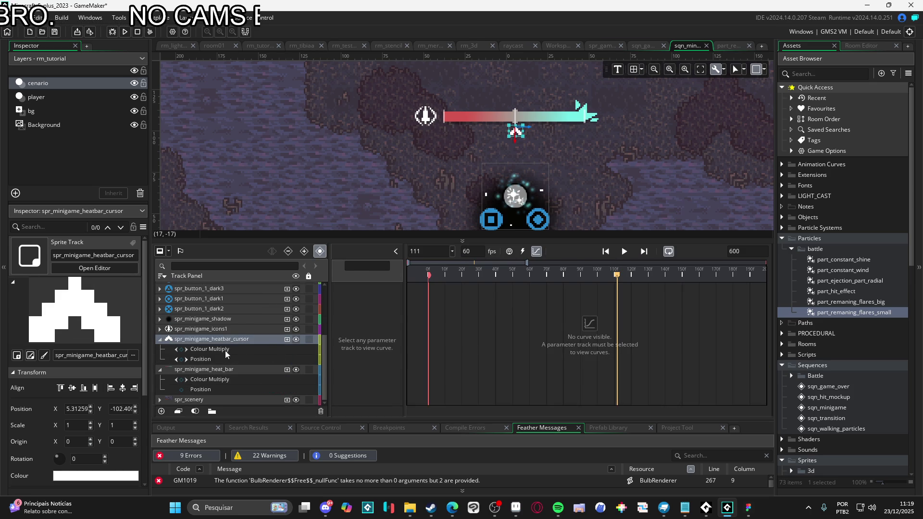
{"action": "left_click", "coordinate": [219, 360]}
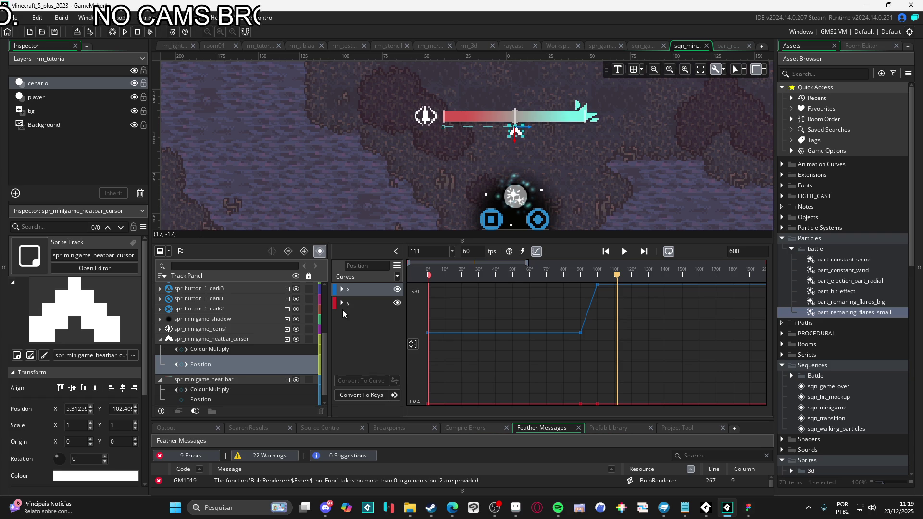
Step: Expand the x curve's keyframes, select the -38.13 key and open the Animation Curve Library
{"action": "left_click", "coordinate": [581, 334]}
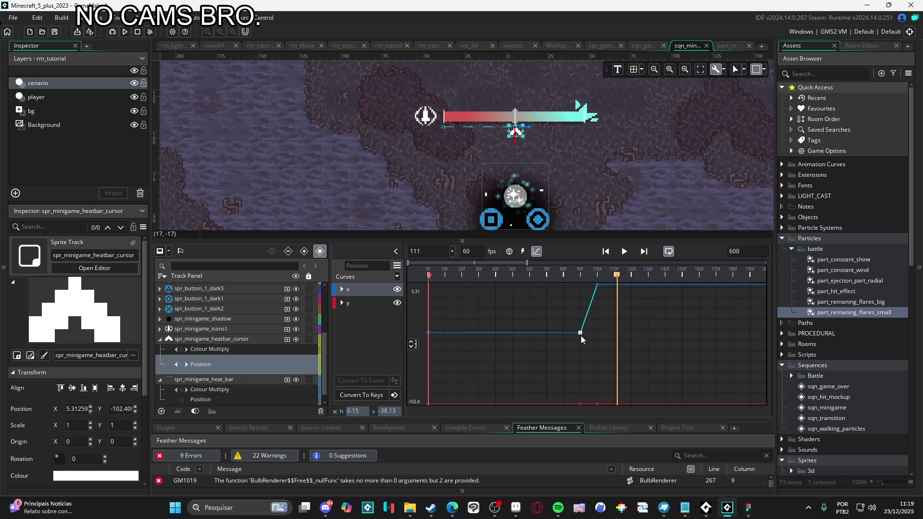
{"action": "left_click", "coordinate": [398, 277]}
{"action": "left_click", "coordinate": [343, 289]}
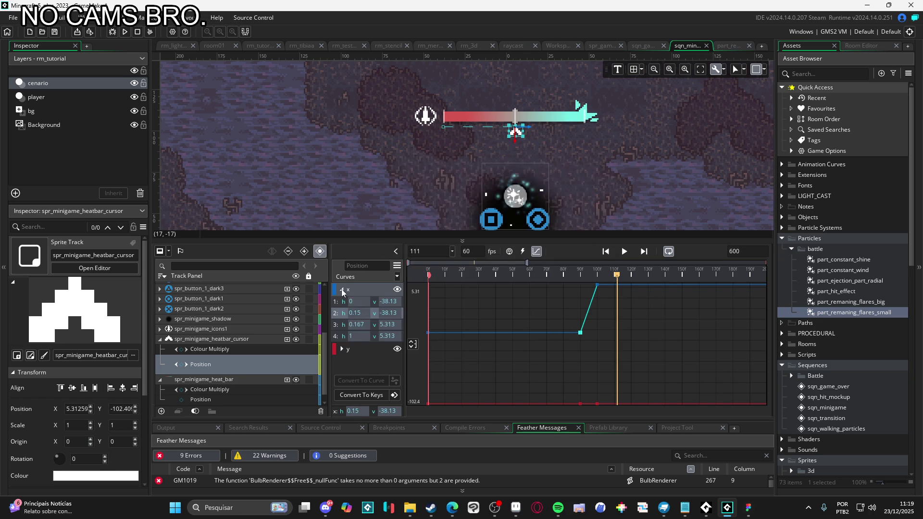
{"action": "left_click", "coordinate": [336, 321]}
{"action": "left_click", "coordinate": [338, 313]}
{"action": "left_click", "coordinate": [397, 277]}
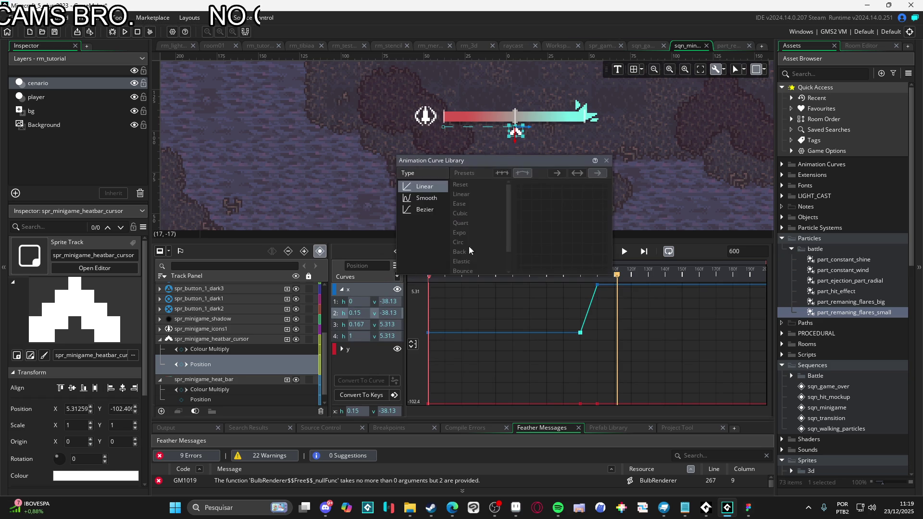
Step: Make the x segment a Bezier curve with Circ easing and preview the result
{"action": "left_click", "coordinate": [421, 212]}
{"action": "left_click", "coordinate": [478, 234]}
{"action": "left_click", "coordinate": [461, 251]}
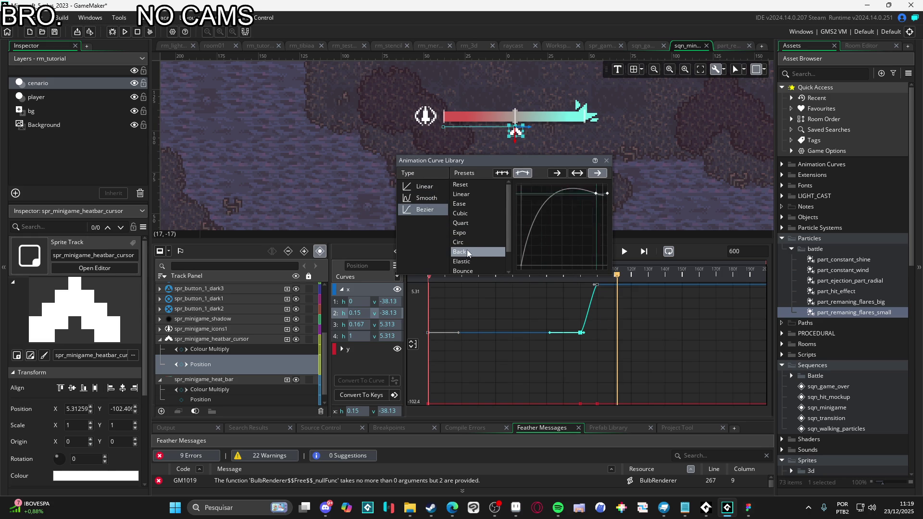
{"action": "left_click", "coordinate": [471, 260]}
{"action": "left_click", "coordinate": [476, 242]}
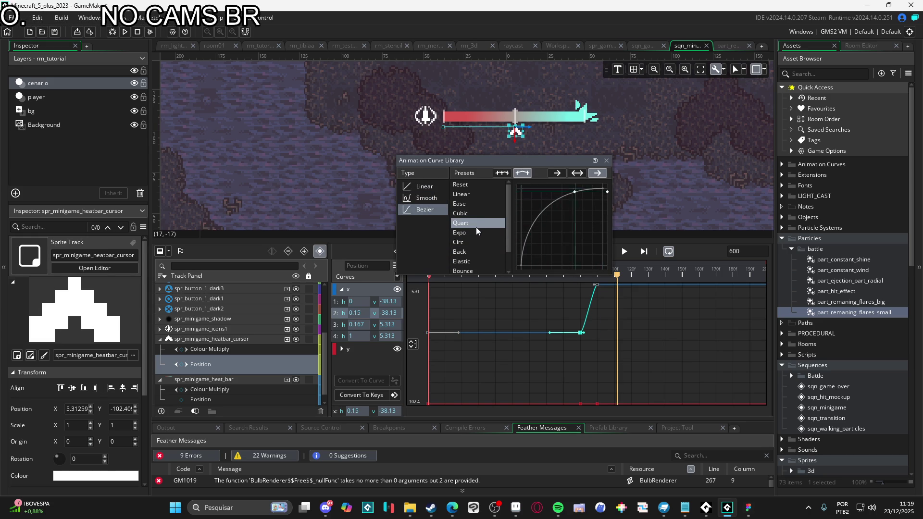
{"action": "left_click", "coordinate": [681, 294]}
{"action": "key", "text": "space"}
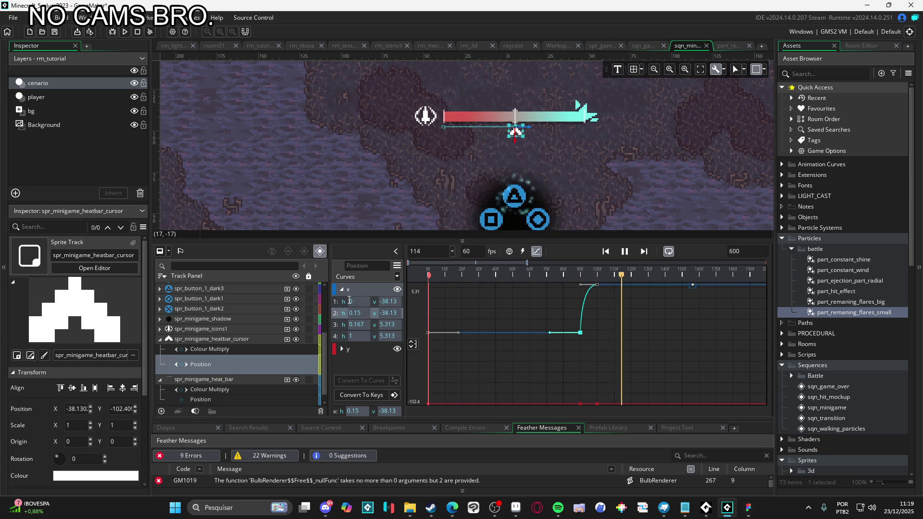
{"action": "key", "text": "space"}
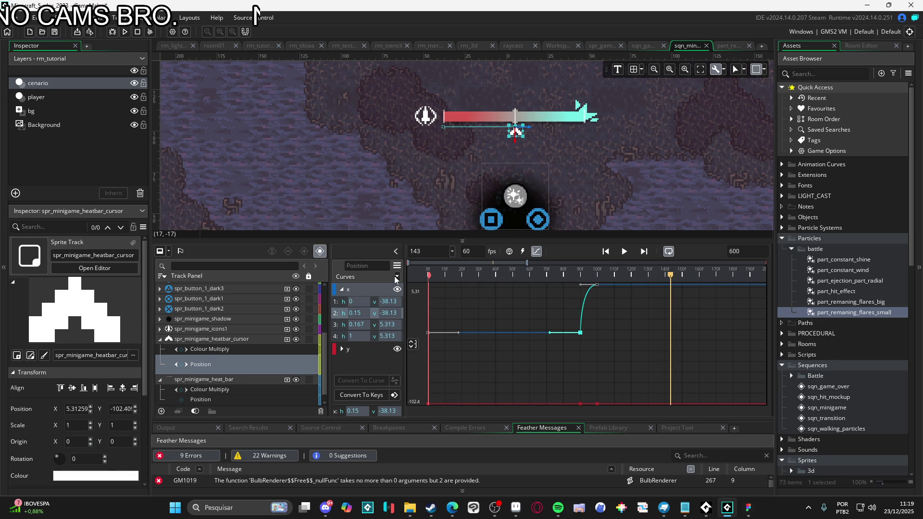
Step: Reopen the curve library, then preview the sequence again from frame 128
{"action": "left_click", "coordinate": [397, 277]}
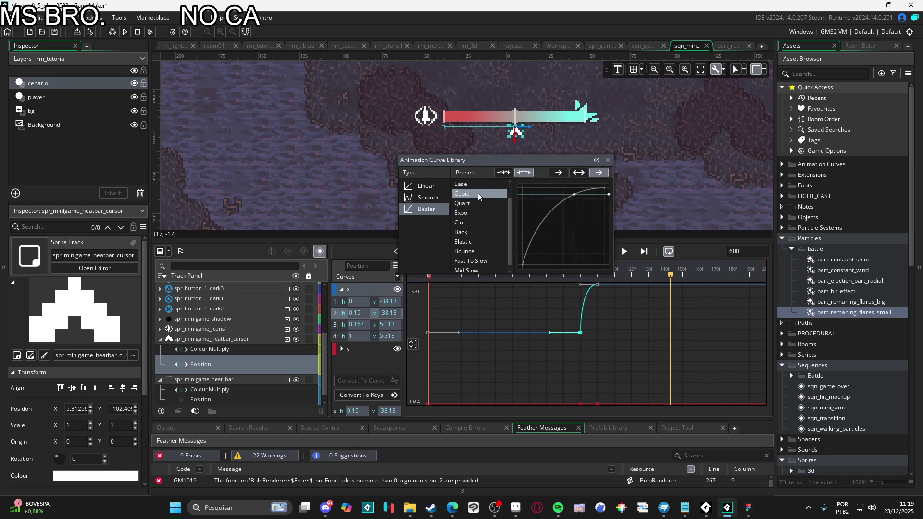
{"action": "left_click", "coordinate": [644, 274]}
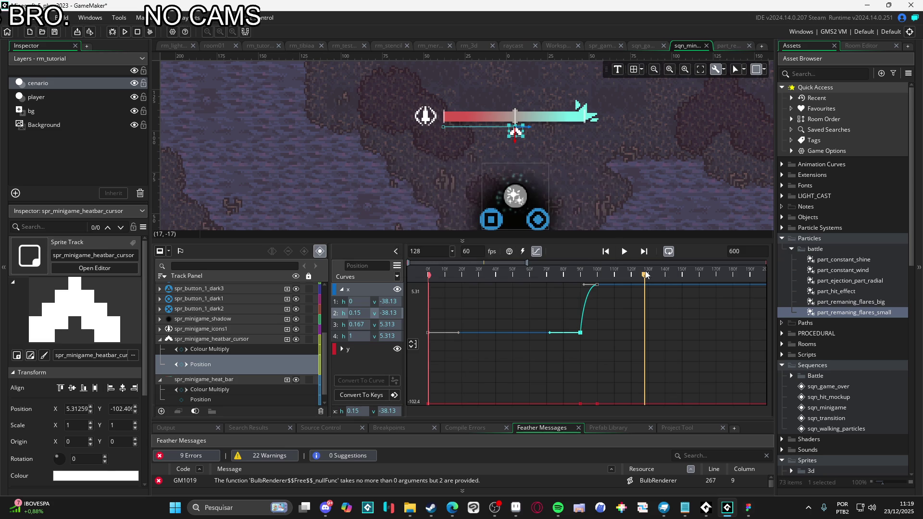
{"action": "key", "text": "space"}
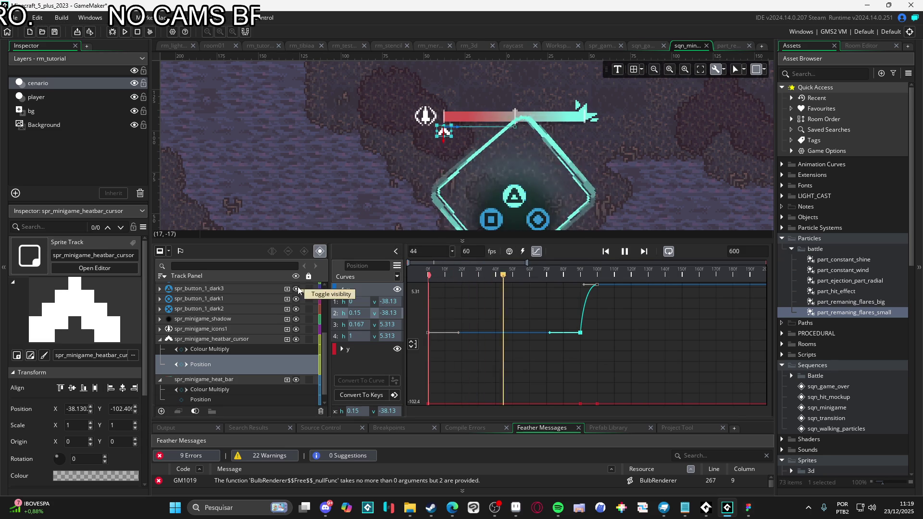
{"action": "key", "text": "space"}
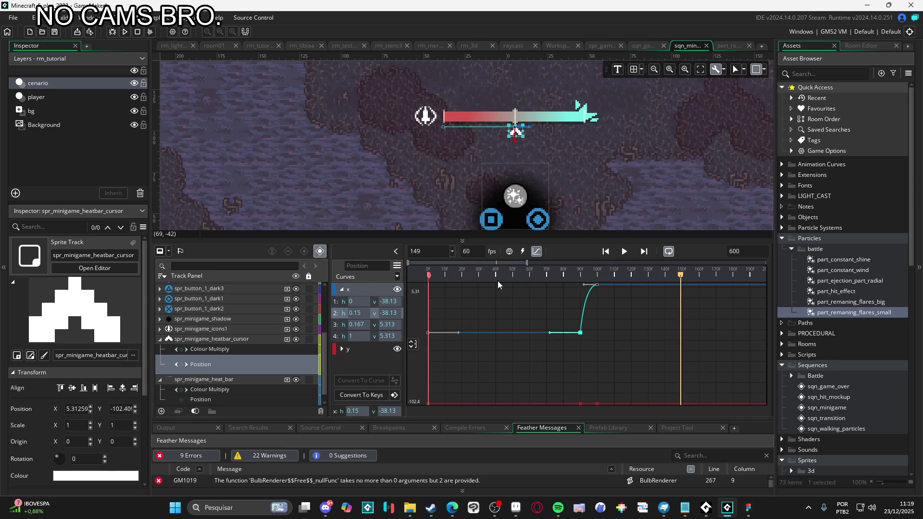
Step: Try the Back overshoot easing, preview it, then undo back to the smooth ease-out
{"action": "left_click", "coordinate": [398, 278]}
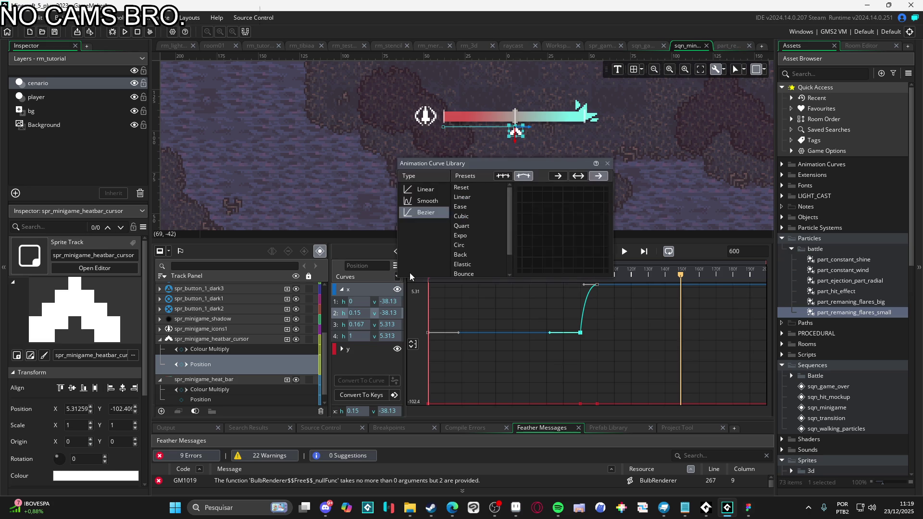
{"action": "left_click", "coordinate": [478, 255]}
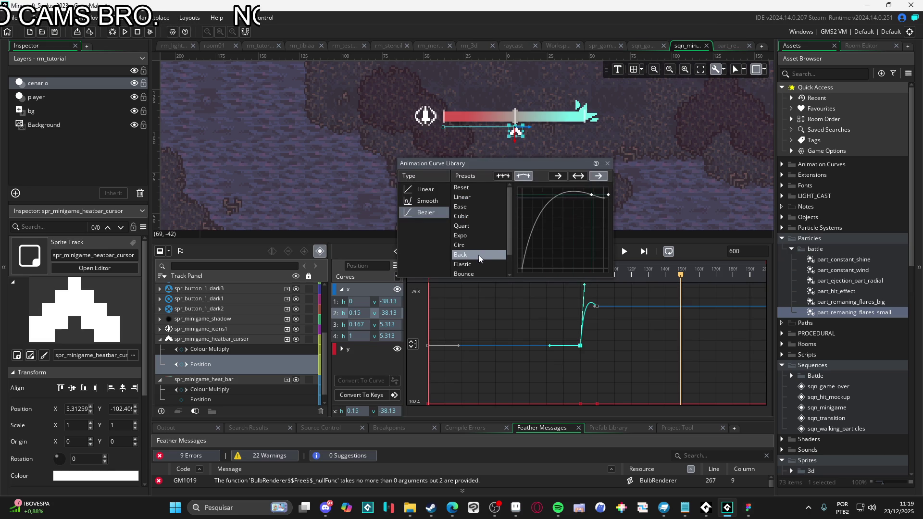
{"action": "left_click", "coordinate": [645, 275]}
{"action": "key", "text": "space"}
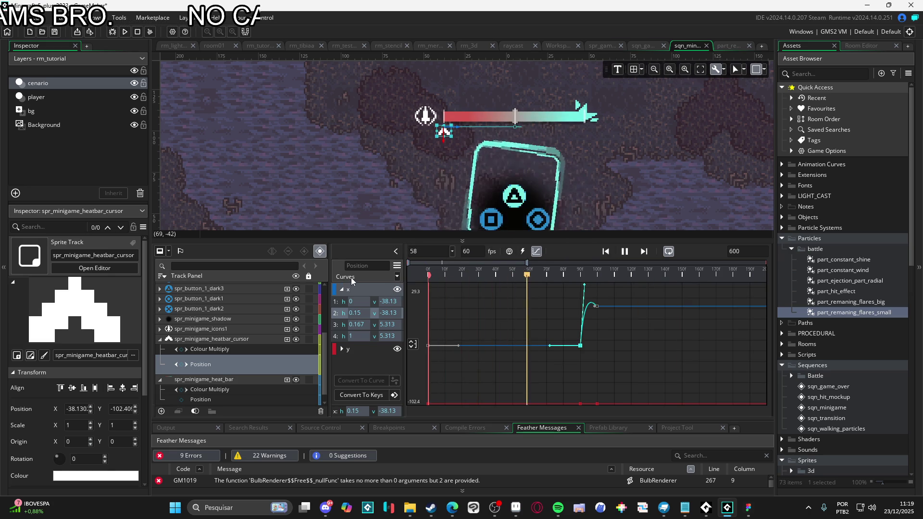
{"action": "key", "text": "space"}
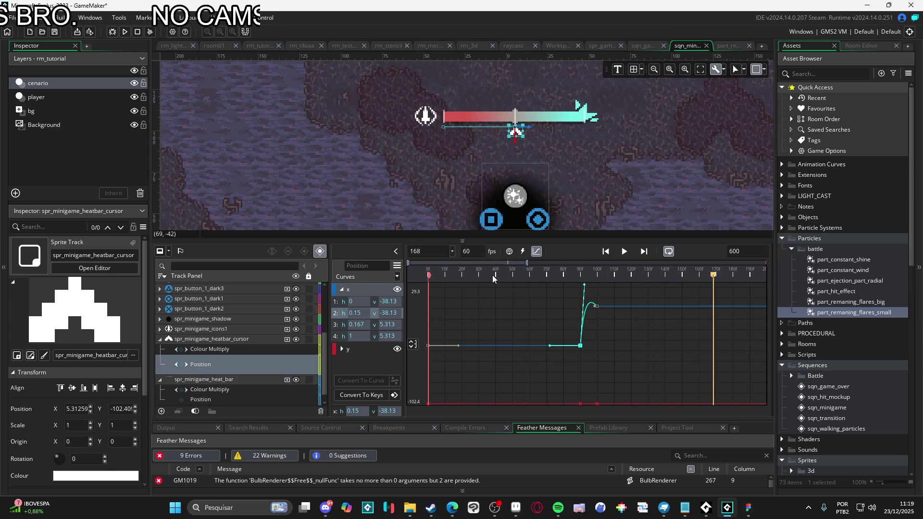
{"action": "key", "text": "ctrl+z"}
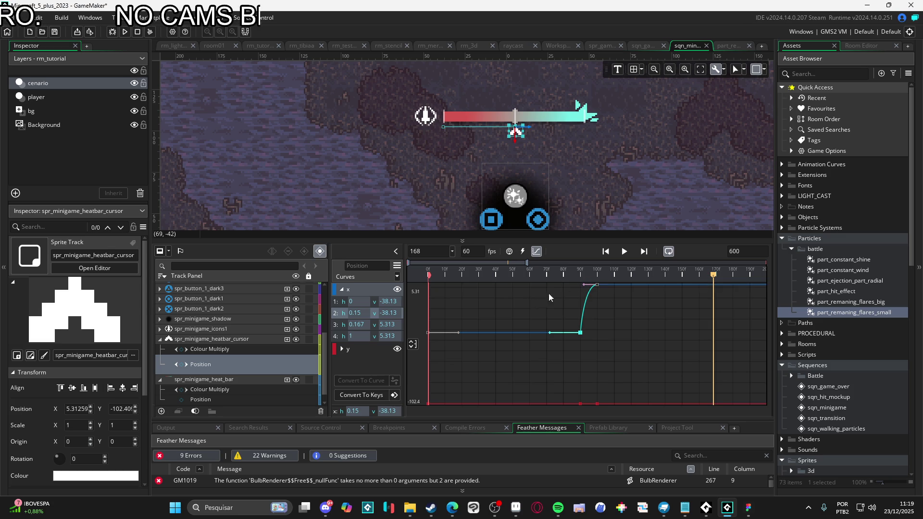
{"action": "scroll", "coordinate": [467, 215], "scroll_direction": "down", "scroll_amount": 3}
Step: Collapse the heat-bar cursor and heat bar tracks and select spr_minigame_success_effect
{"action": "left_click", "coordinate": [357, 203]}
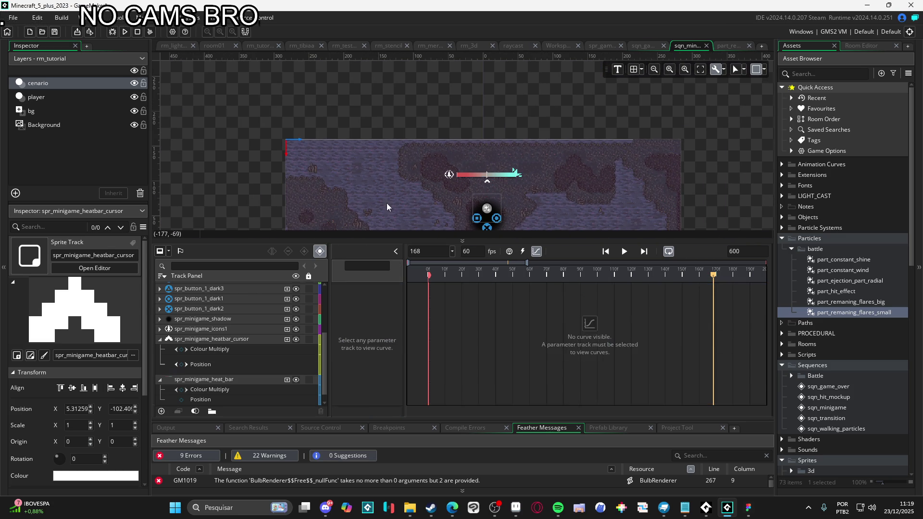
{"action": "left_click", "coordinate": [160, 339]}
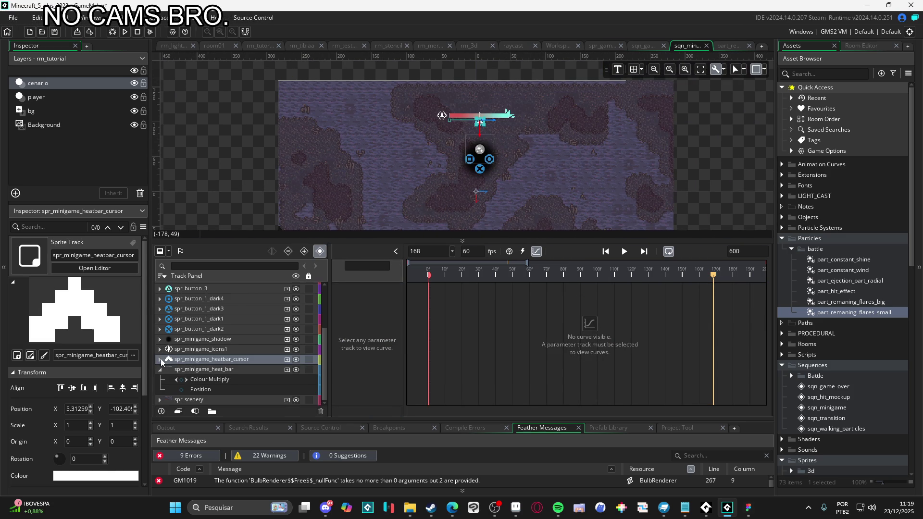
{"action": "left_click", "coordinate": [160, 370]}
{"action": "left_click", "coordinate": [235, 288]}
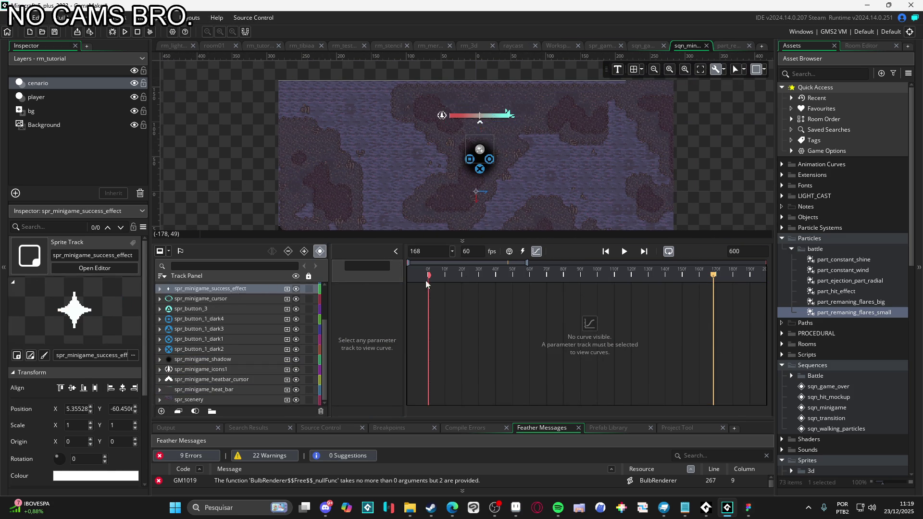
Step: Rewind to the start and rearrange the room view and timeline to show the track list
{"action": "key", "text": "Home"}
{"action": "scroll", "coordinate": [499, 166], "scroll_direction": "up", "scroll_amount": 2}
{"action": "mouse_move", "coordinate": [517, 166]}
{"action": "left_mouse_down"}
{"action": "mouse_move", "coordinate": [566, 230]}
{"action": "mouse_move", "coordinate": [560, 367]}
{"action": "left_mouse_up"}
{"action": "scroll", "coordinate": [549, 281], "scroll_direction": "up", "scroll_amount": 1}
{"action": "mouse_move", "coordinate": [549, 281]}
{"action": "left_mouse_down"}
{"action": "mouse_move", "coordinate": [536, 212]}
{"action": "mouse_move", "coordinate": [524, 206]}
{"action": "left_mouse_up"}
{"action": "left_click_drag", "start_coordinate": [462, 368], "coordinate": [461, 324]}
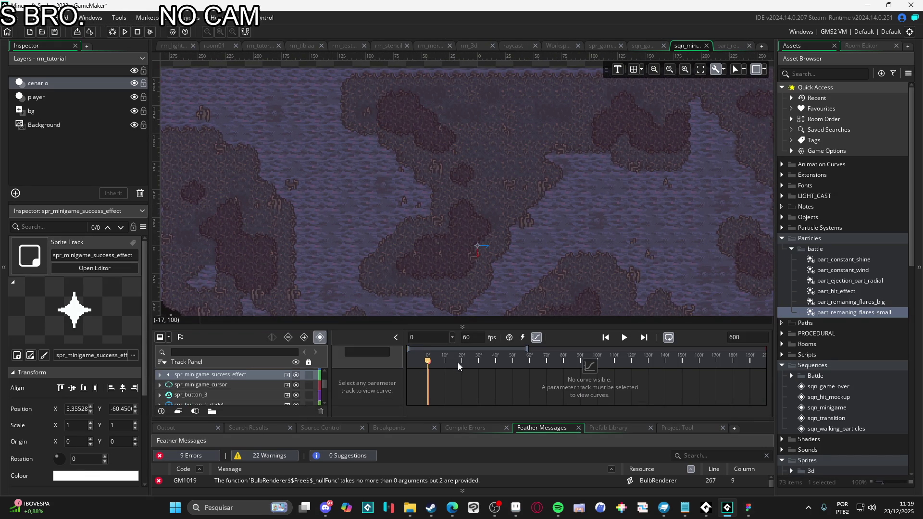
Step: Switch to the dopesheet and replay the minigame sequence from the start several times
{"action": "left_click", "coordinate": [536, 337]}
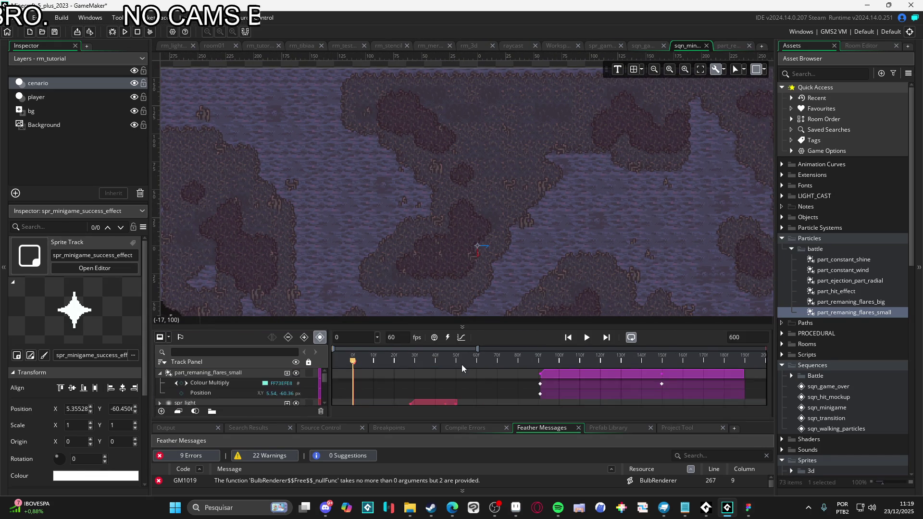
{"action": "key", "text": "space"}
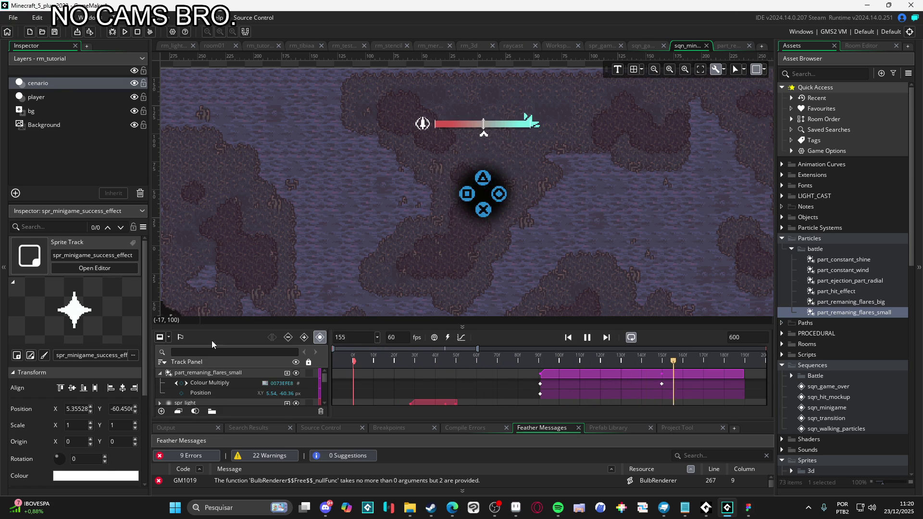
{"action": "key", "text": "space"}
{"action": "key", "text": "Home"}
{"action": "key", "text": "space"}
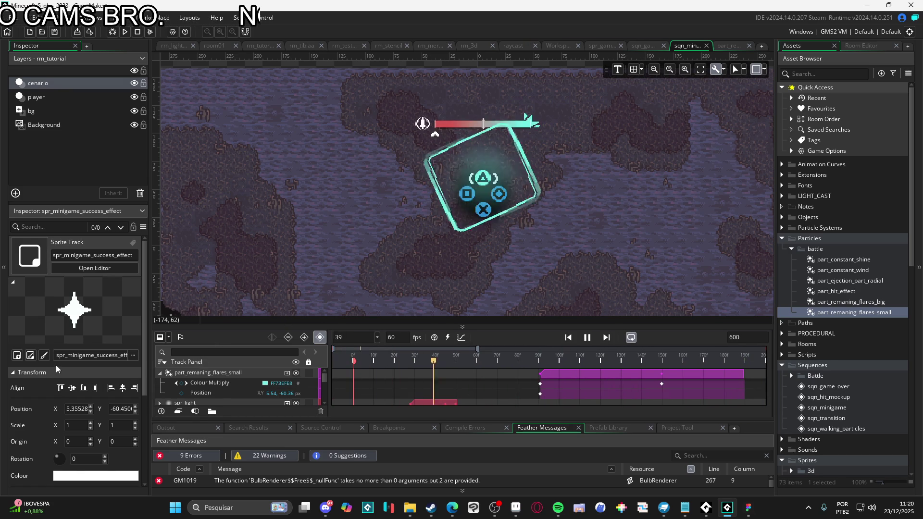
{"action": "key", "text": "space"}
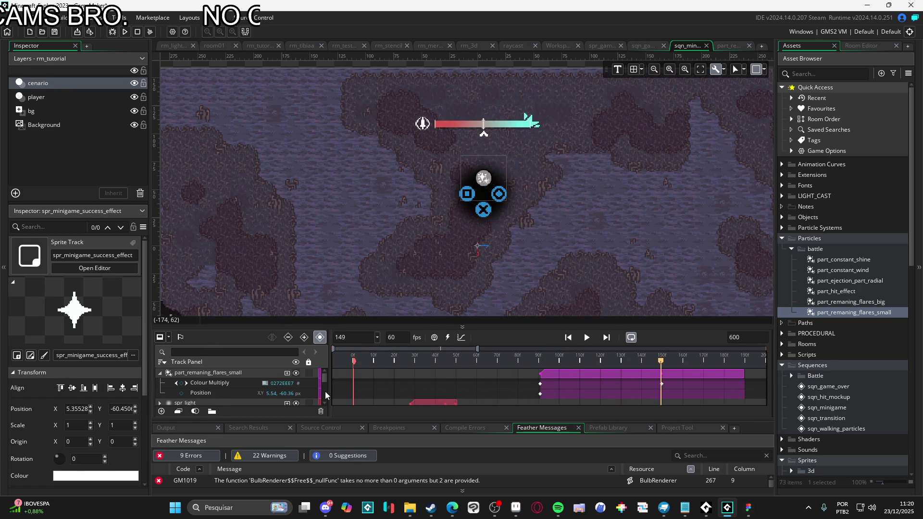
{"action": "key", "text": "Home"}
{"action": "key", "text": "space"}
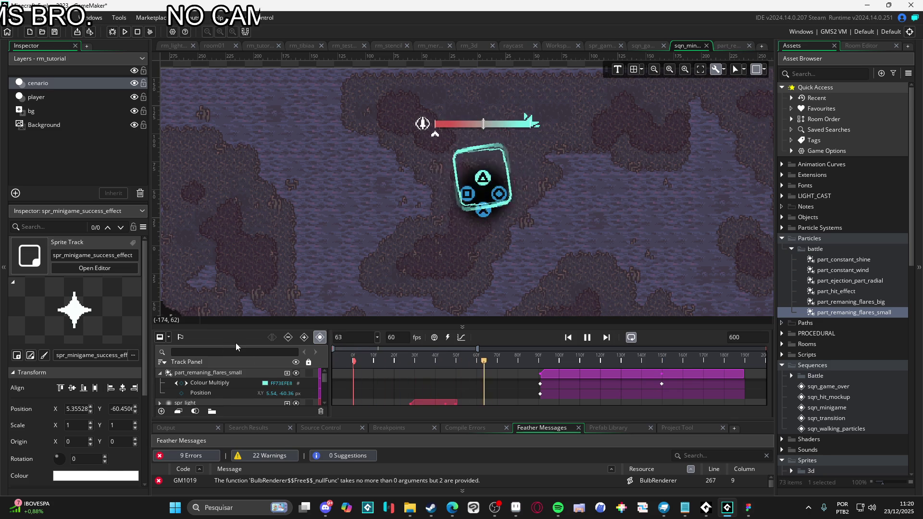
{"action": "key", "text": "Home"}
{"action": "key", "text": "space"}
{"action": "key", "text": "space"}
{"action": "key", "text": "Home"}
{"action": "key", "text": "space"}
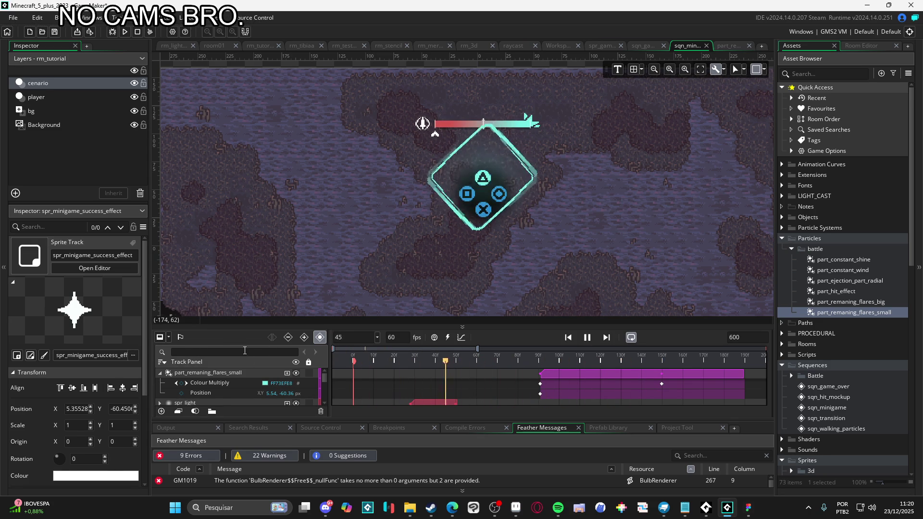
{"action": "key", "text": "space"}
{"action": "key", "text": "Home"}
{"action": "key", "text": "space"}
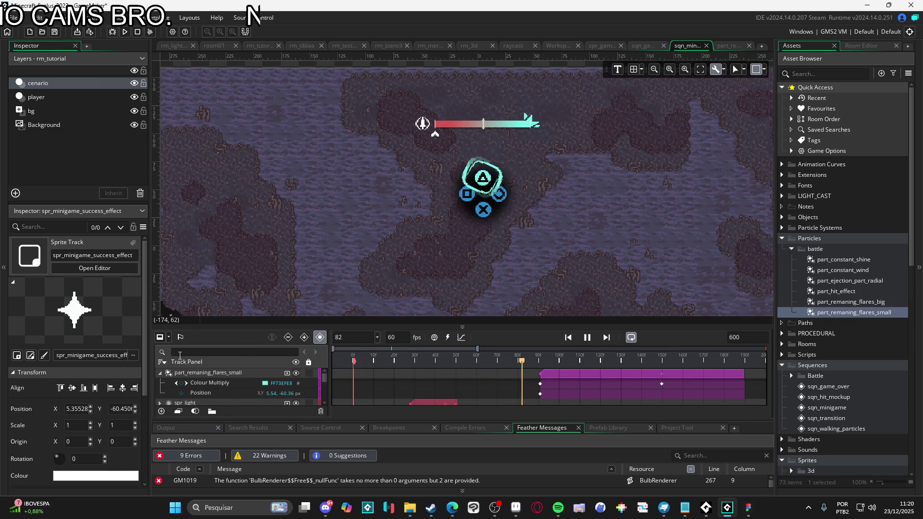
{"action": "key", "text": "space"}
{"action": "key", "text": "space"}
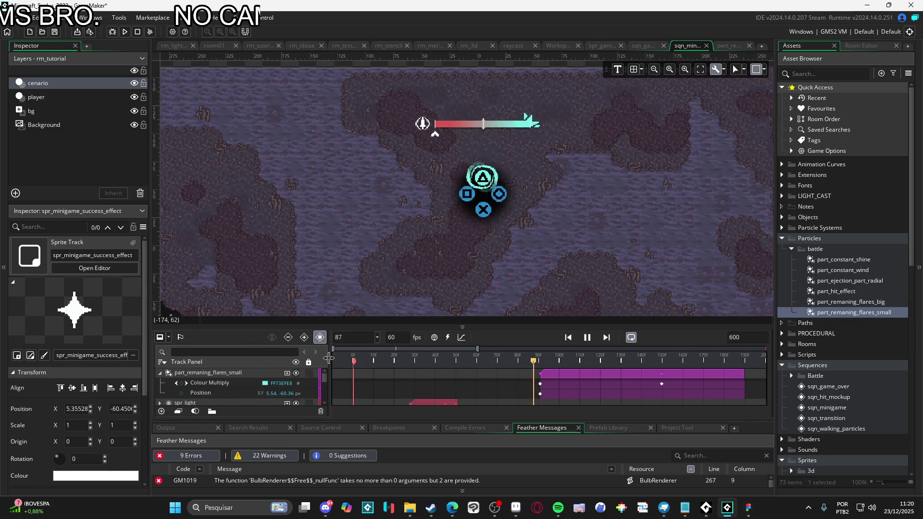
{"action": "key", "text": "space"}
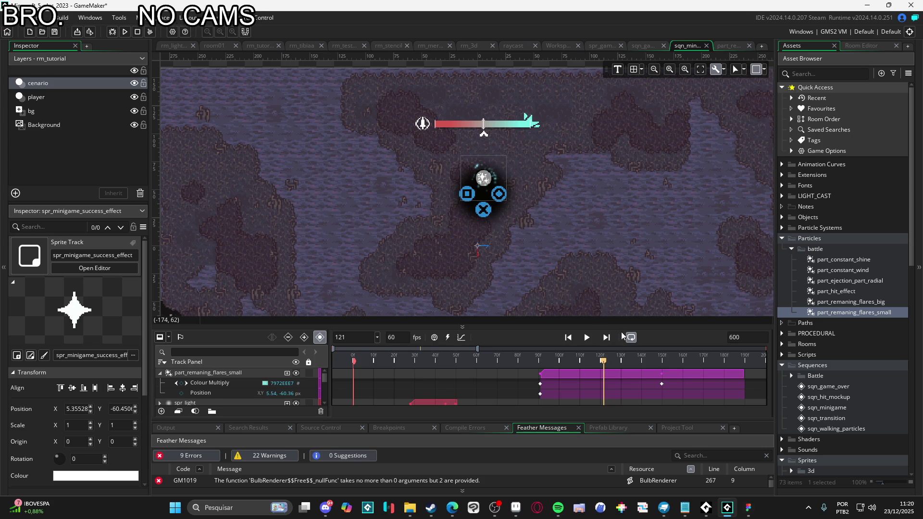
{"action": "left_click_drag", "start_coordinate": [628, 326], "coordinate": [635, 227]}
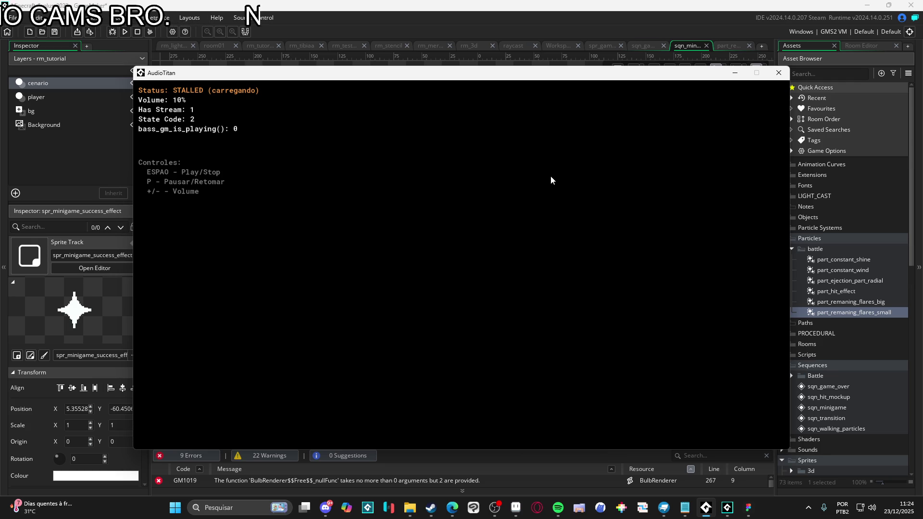
Step: Start the loaded audio stream in AudioTitan, then minimise its window to return to GameMaker
{"action": "left_click", "coordinate": [734, 73]}
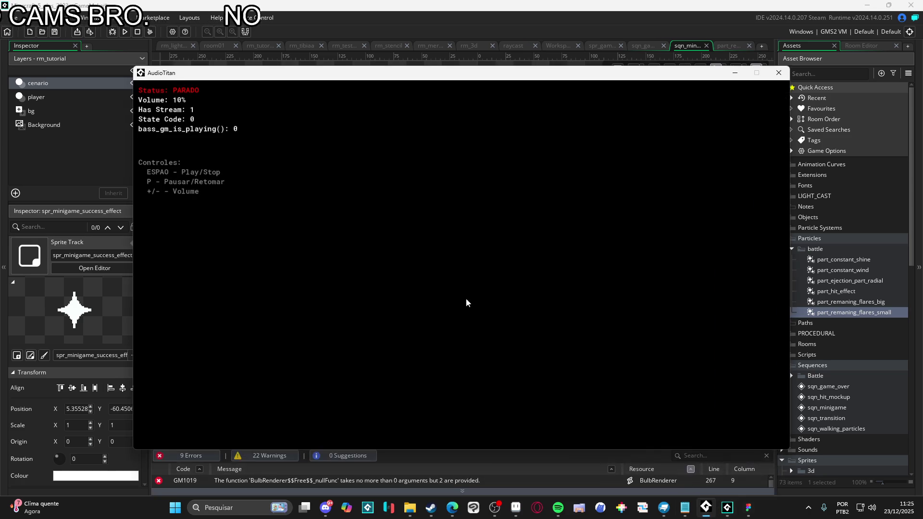
{"action": "key", "text": "space"}
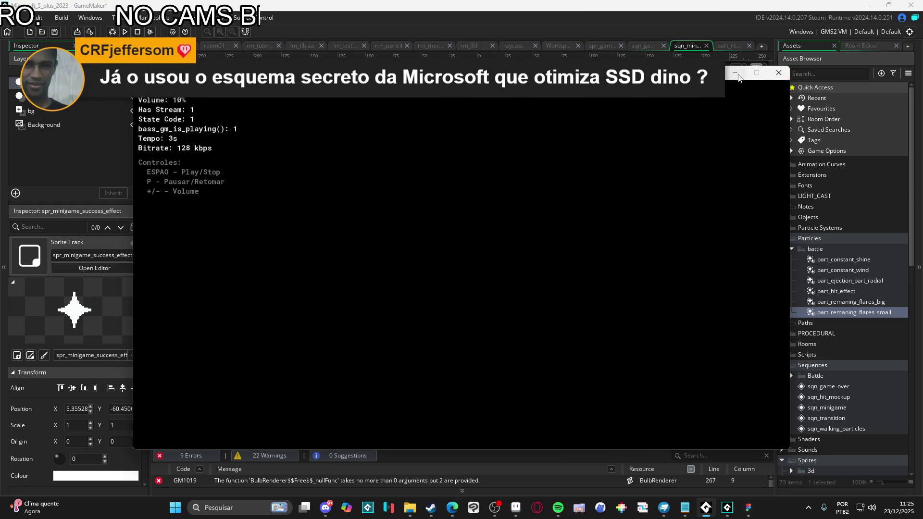
{"action": "left_click", "coordinate": [737, 74]}
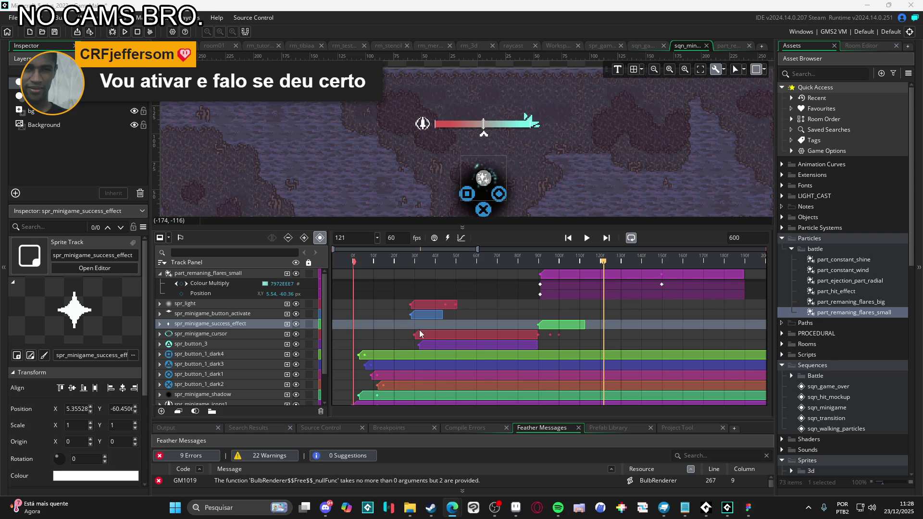
Step: Select the part_remaning_flares_small track
{"action": "left_click", "coordinate": [160, 273]}
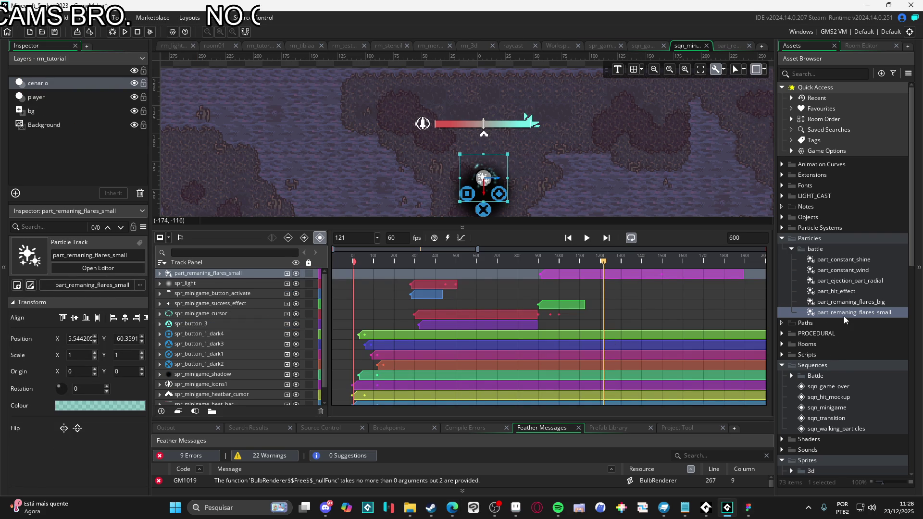
Step: Add spr_minigame_button_activate from the Asset Browser into the sequence at frame 121
{"action": "scroll", "coordinate": [836, 359], "scroll_direction": "down", "scroll_amount": 3}
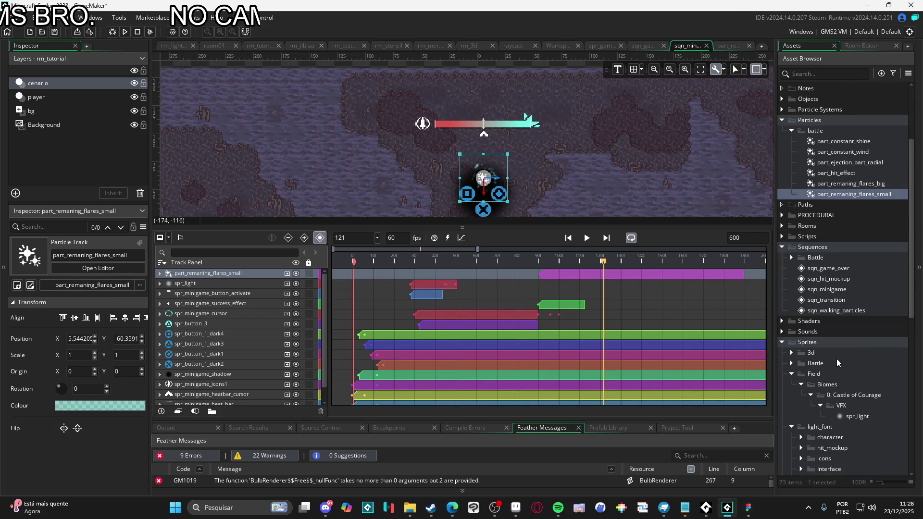
{"action": "scroll", "coordinate": [837, 358], "scroll_direction": "up", "scroll_amount": 2}
{"action": "scroll", "coordinate": [832, 354], "scroll_direction": "down", "scroll_amount": 6}
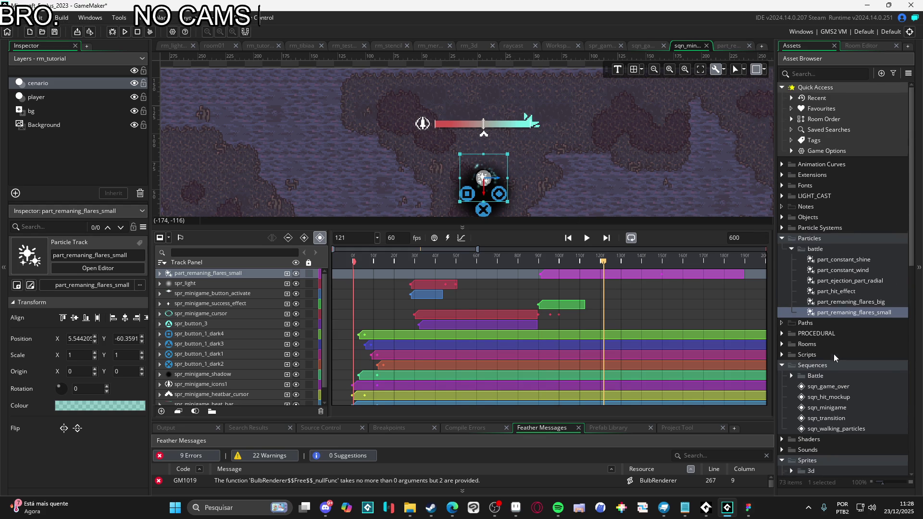
{"action": "scroll", "coordinate": [835, 342], "scroll_direction": "down", "scroll_amount": 4}
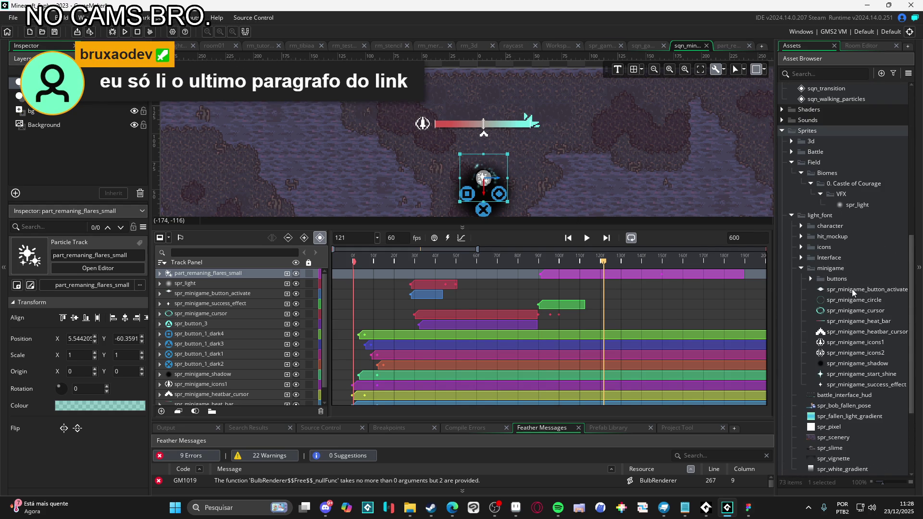
{"action": "mouse_move", "coordinate": [854, 293]}
{"action": "left_mouse_down"}
{"action": "mouse_move", "coordinate": [494, 234]}
{"action": "mouse_move", "coordinate": [505, 200]}
{"action": "left_mouse_up"}
{"action": "scroll", "coordinate": [591, 144], "scroll_direction": "up", "scroll_amount": 6}
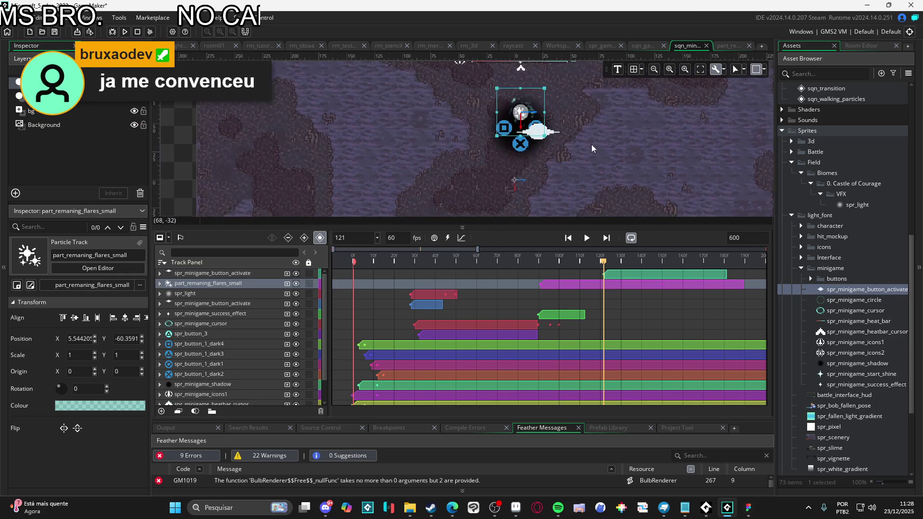
{"action": "scroll", "coordinate": [601, 125], "scroll_direction": "down", "scroll_amount": 4}
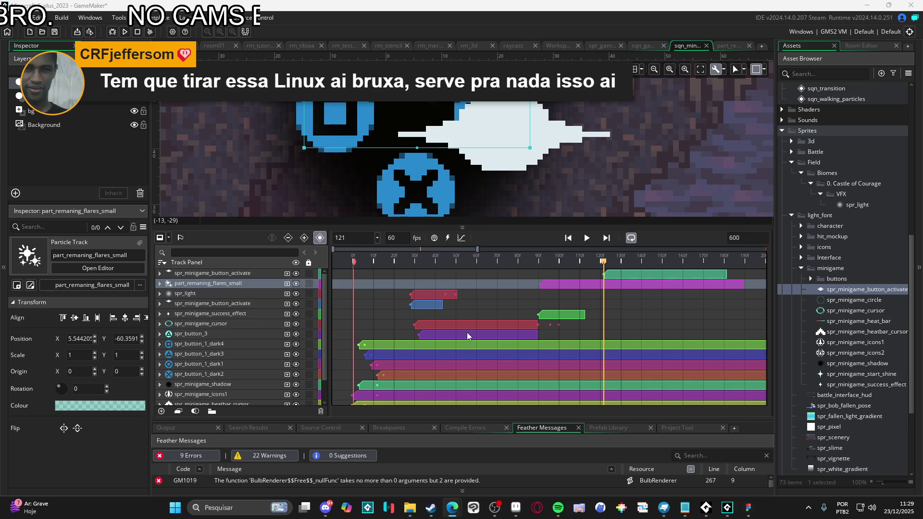
Step: Move the flash sprite over the right-hand button at x 19.14, y -46.03
{"action": "left_click", "coordinate": [550, 148]}
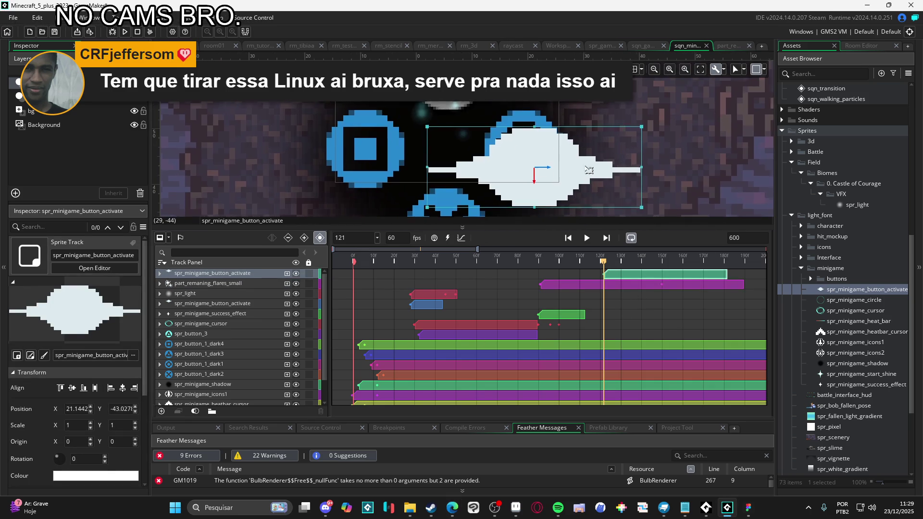
{"action": "left_click_drag", "start_coordinate": [585, 175], "coordinate": [575, 158]}
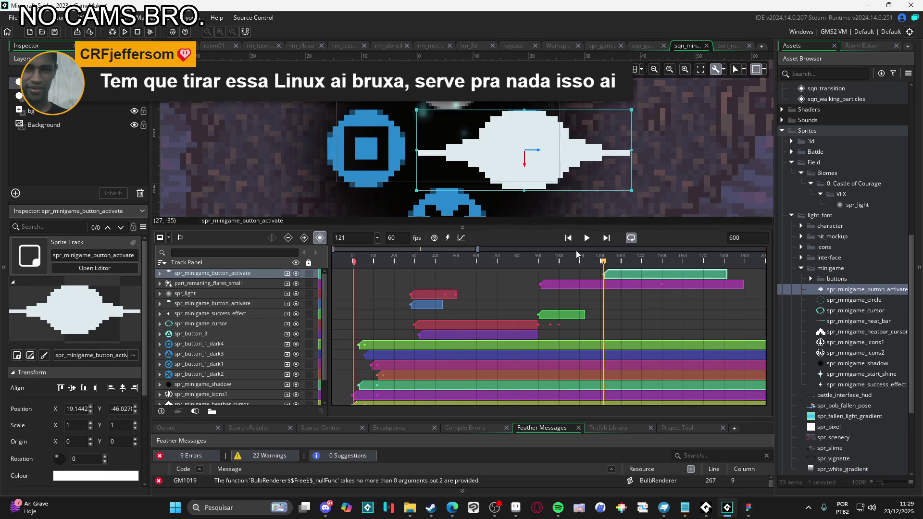
{"action": "left_click", "coordinate": [160, 274]}
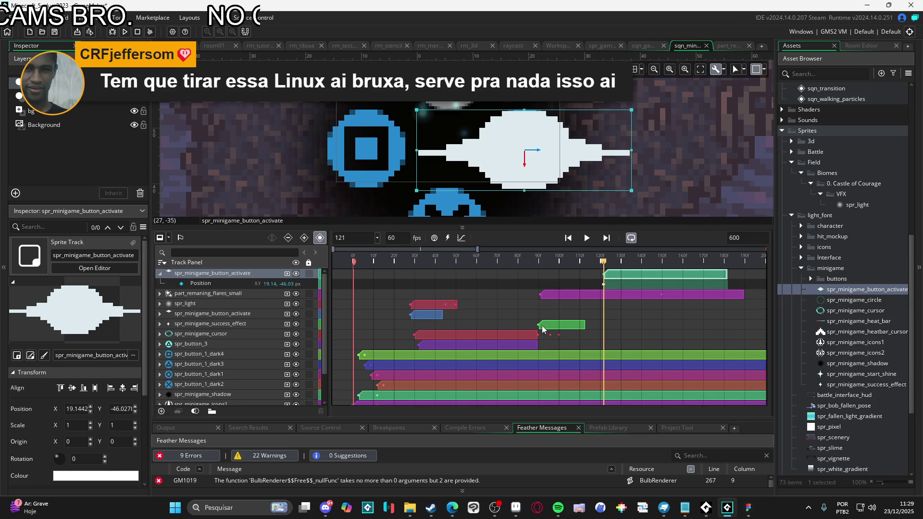
Step: Move the cyan spr_button_1 clip so it starts around frame 122
{"action": "left_click_drag", "start_coordinate": [605, 263], "coordinate": [634, 263]}
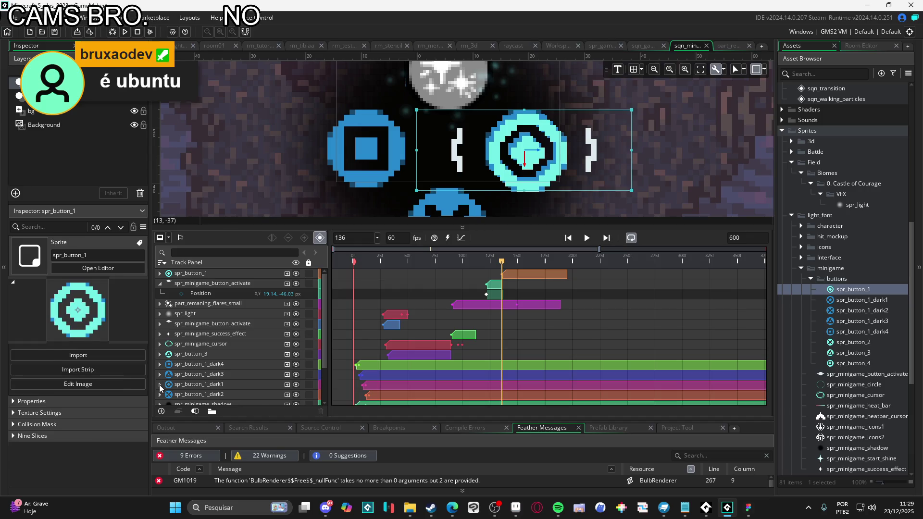
{"action": "left_click", "coordinate": [160, 385]}
{"action": "left_click", "coordinate": [208, 283]}
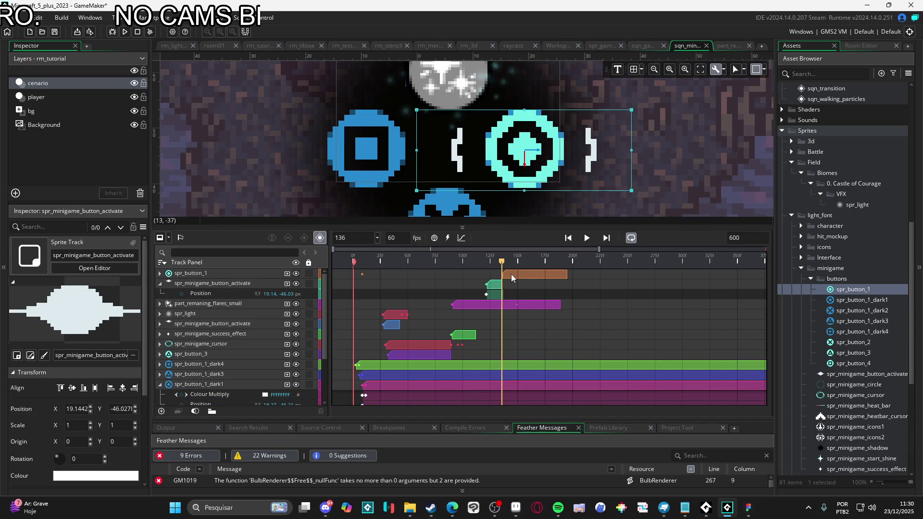
{"action": "mouse_move", "coordinate": [512, 275]}
{"action": "left_mouse_down"}
{"action": "mouse_move", "coordinate": [498, 278]}
{"action": "mouse_move", "coordinate": [487, 264]}
{"action": "mouse_move", "coordinate": [513, 267]}
{"action": "mouse_move", "coordinate": [491, 268]}
{"action": "left_mouse_up"}
{"action": "left_click", "coordinate": [494, 264]}
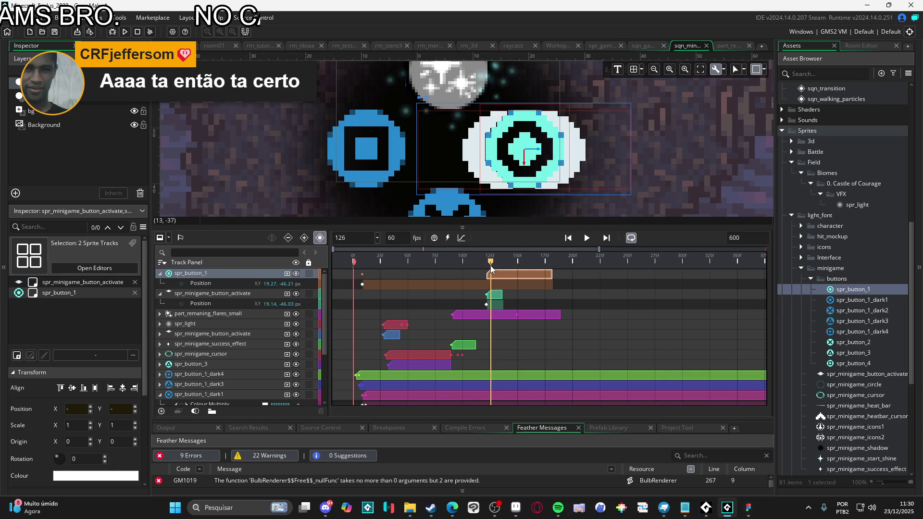
Step: Duplicate the spr_minigame_cursor track and move the copy to the top of the Track Panel
{"action": "left_click", "coordinate": [229, 356]}
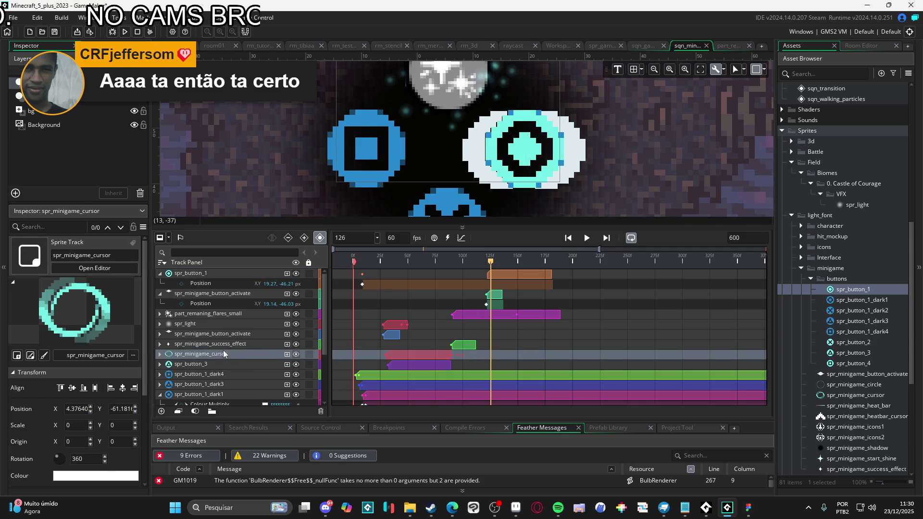
{"action": "key", "text": "ctrl+d"}
{"action": "left_click_drag", "start_coordinate": [243, 356], "coordinate": [246, 273]}
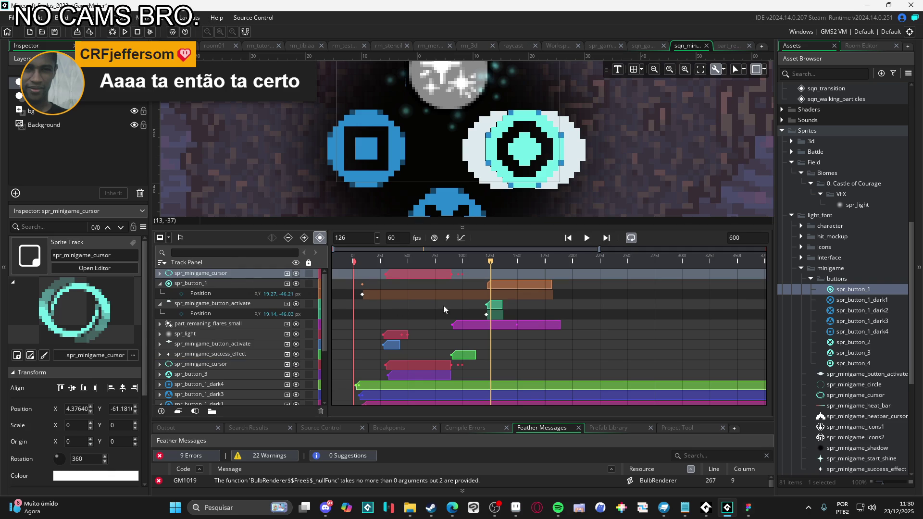
Step: Shift the copied cursor ring's position, rotation and scale keyframes later in the timeline
{"action": "left_click", "coordinate": [159, 274]}
{"action": "left_click_drag", "start_coordinate": [368, 282], "coordinate": [466, 306]}
{"action": "left_click_drag", "start_coordinate": [424, 275], "coordinate": [523, 273]}
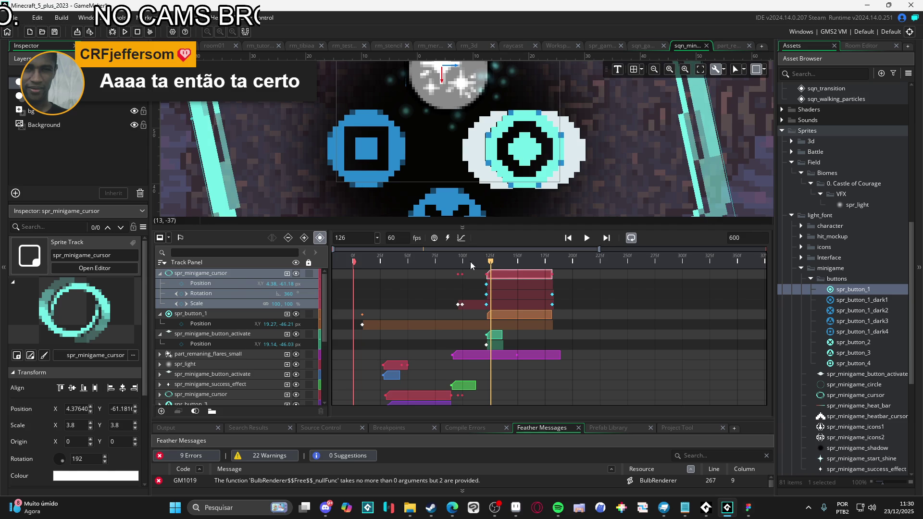
{"action": "left_click", "coordinate": [365, 290]}
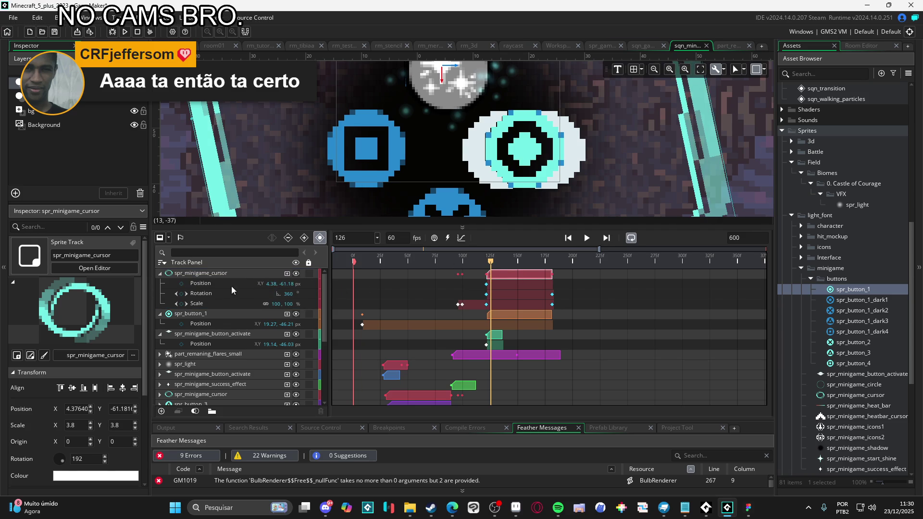
{"action": "scroll", "coordinate": [506, 214], "scroll_direction": "down", "scroll_amount": 5}
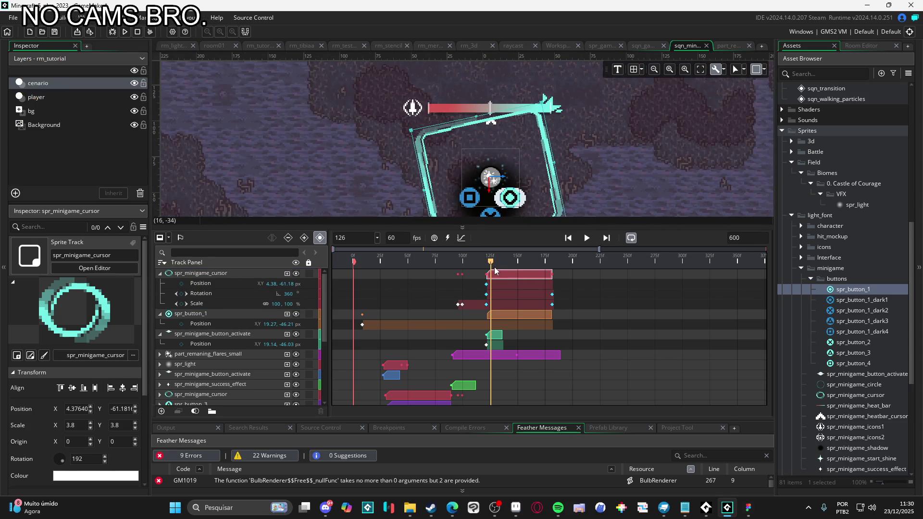
Step: Key rotation 180 and scale 400 near frame 122, placing the ring over the right-hand button
{"action": "left_click_drag", "start_coordinate": [490, 263], "coordinate": [488, 263]}
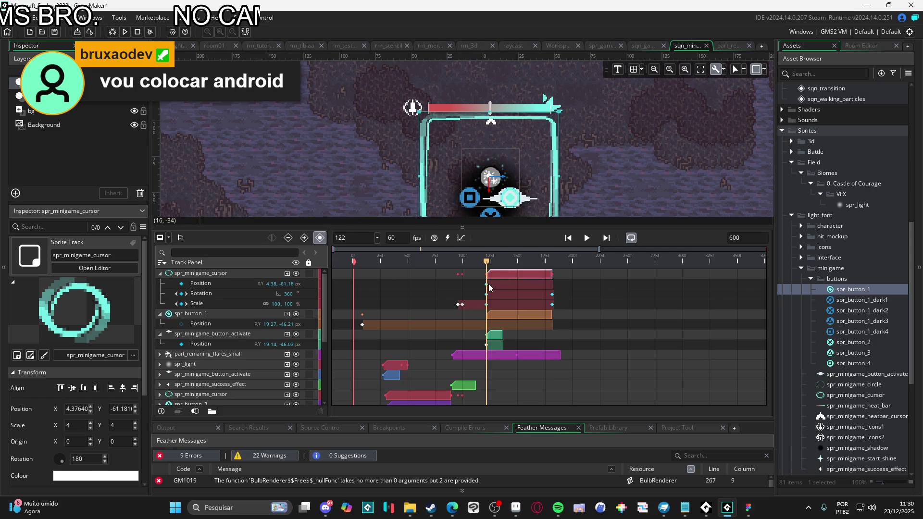
{"action": "left_click", "coordinate": [613, 299]}
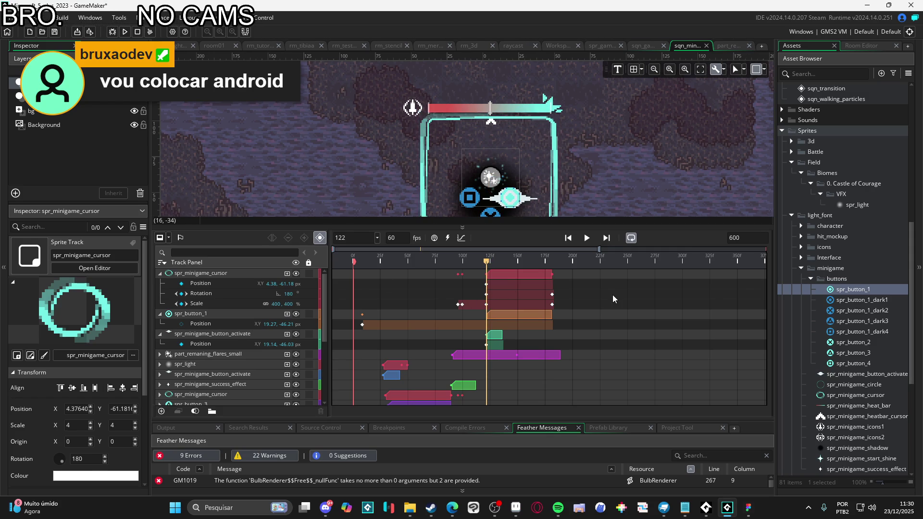
{"action": "left_click", "coordinate": [486, 284]}
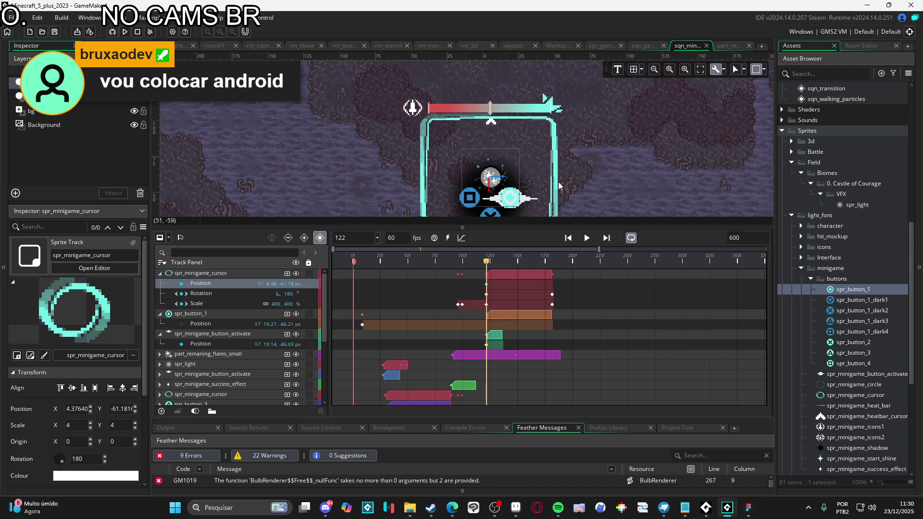
{"action": "left_click_drag", "start_coordinate": [557, 191], "coordinate": [573, 124]}
{"action": "left_click", "coordinate": [212, 274]}
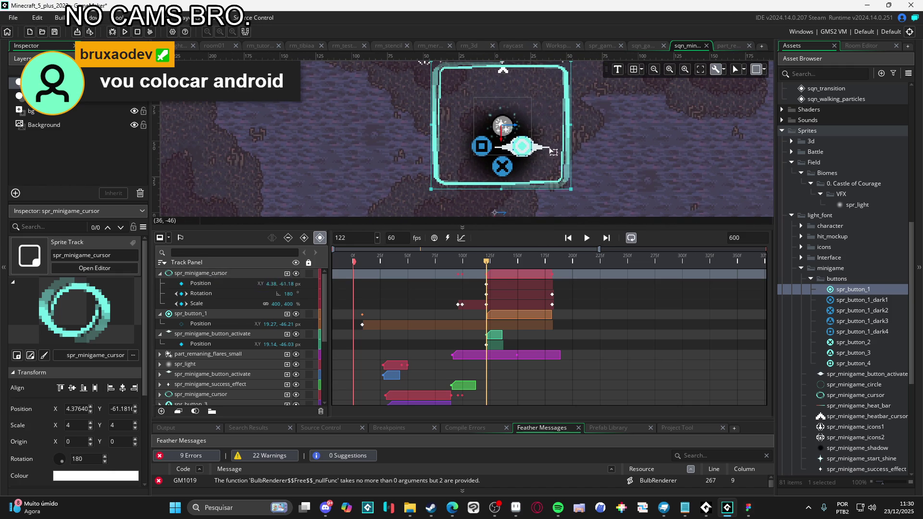
{"action": "left_click_drag", "start_coordinate": [559, 158], "coordinate": [583, 181]}
{"action": "mouse_move", "coordinate": [487, 262]}
{"action": "left_mouse_down"}
{"action": "mouse_move", "coordinate": [557, 272]}
{"action": "mouse_move", "coordinate": [338, 266]}
{"action": "left_mouse_up"}
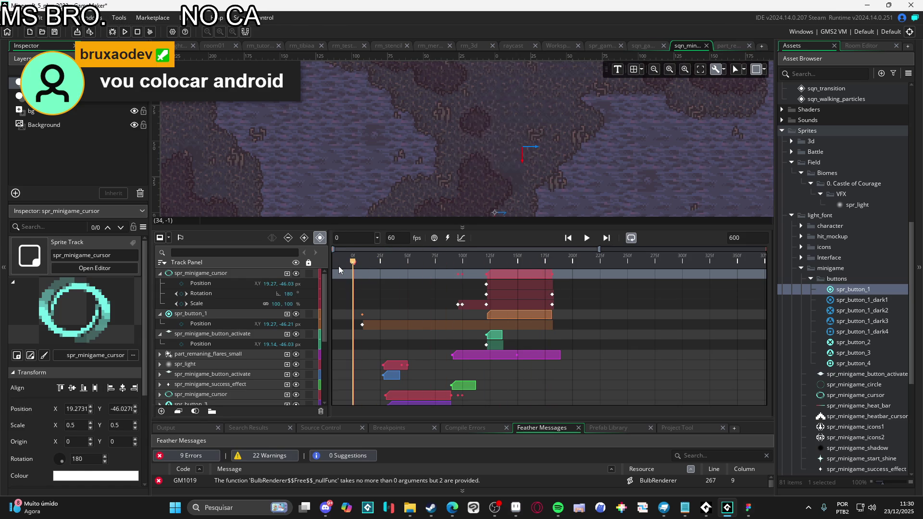
Step: Review the cursor's position, rotation and scale sub-tracks and play the sequence to check it
{"action": "left_click", "coordinate": [221, 284]}
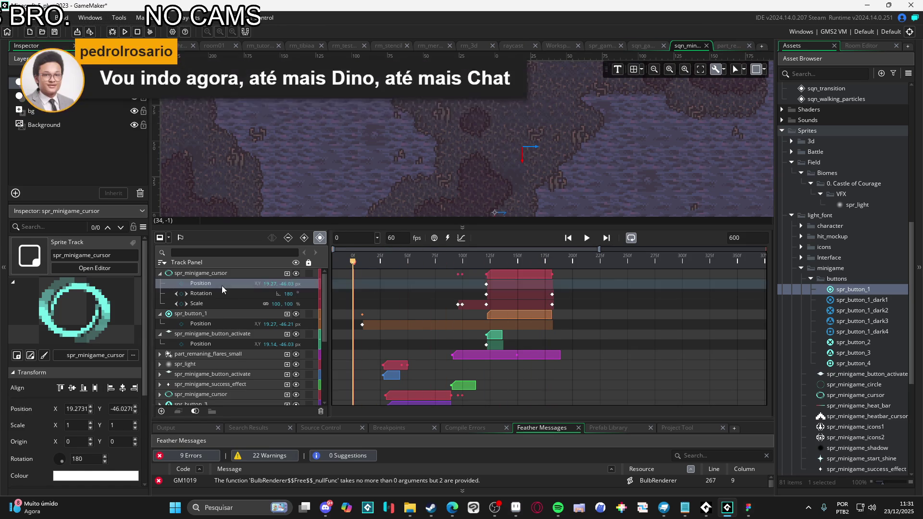
{"action": "left_click", "coordinate": [461, 276]}
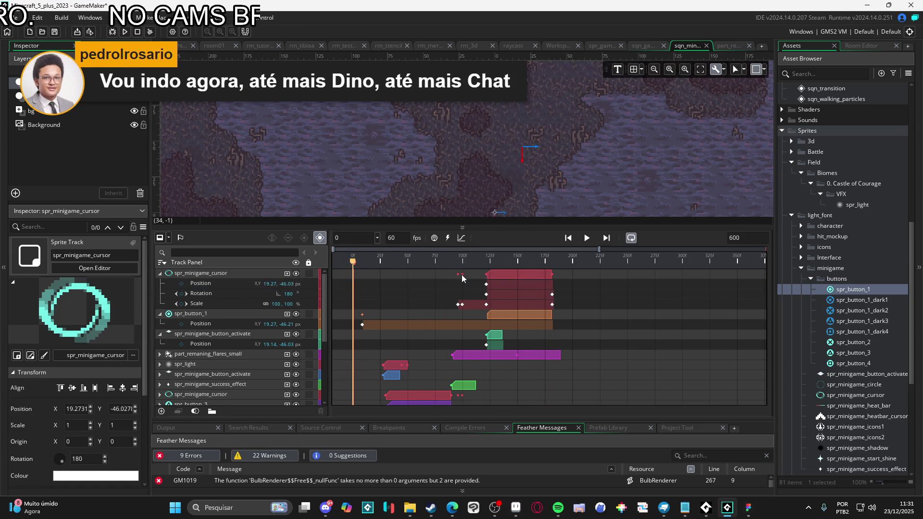
{"action": "left_click", "coordinate": [224, 287]}
{"action": "left_click", "coordinate": [229, 294]}
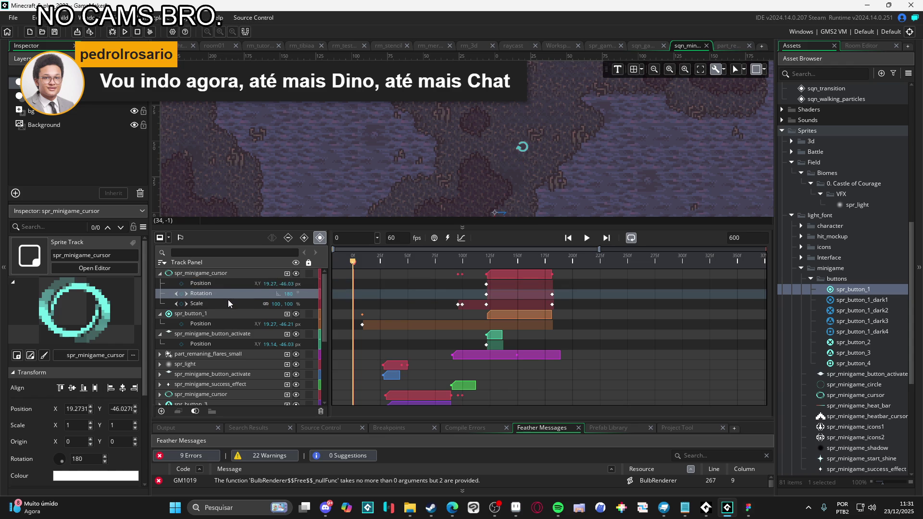
{"action": "left_click", "coordinate": [230, 306]}
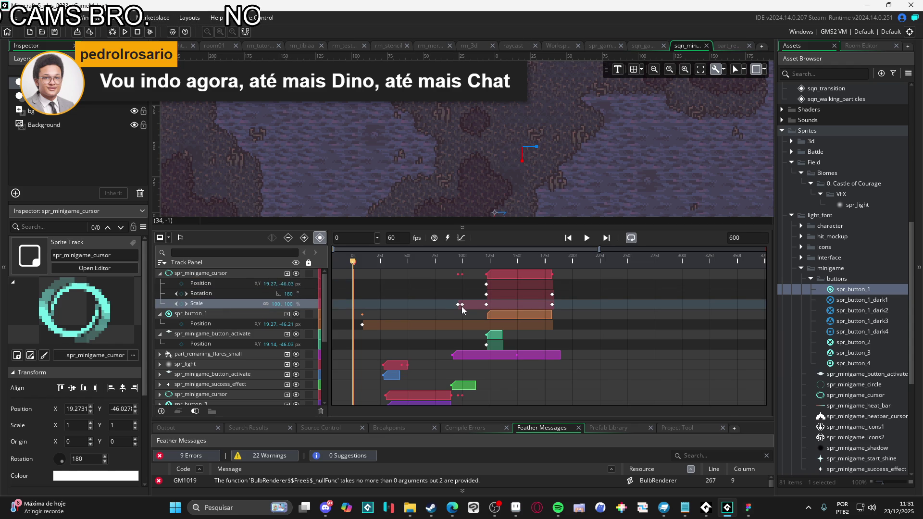
{"action": "key", "text": "space"}
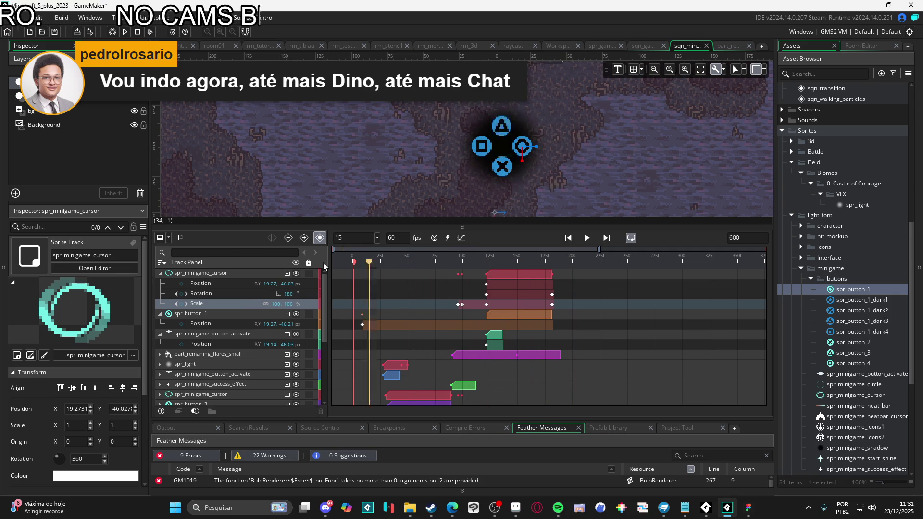
{"action": "left_click", "coordinate": [731, 172]}
{"action": "left_click", "coordinate": [568, 239]}
Step: Collapse the spr_minigame_button_activate, spr_button_1 and spr_minigame_cursor tracks to single rows
{"action": "scroll", "coordinate": [174, 331], "scroll_direction": "up", "scroll_amount": 2}
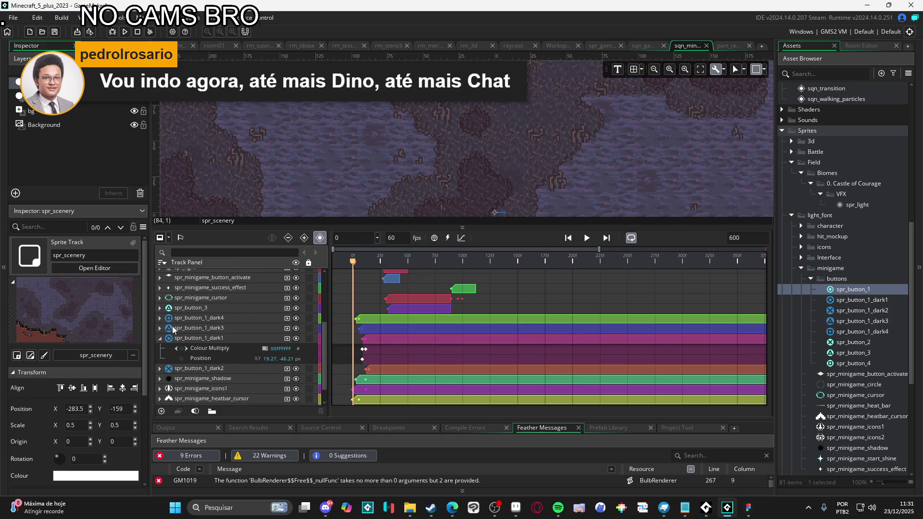
{"action": "left_click", "coordinate": [164, 339]}
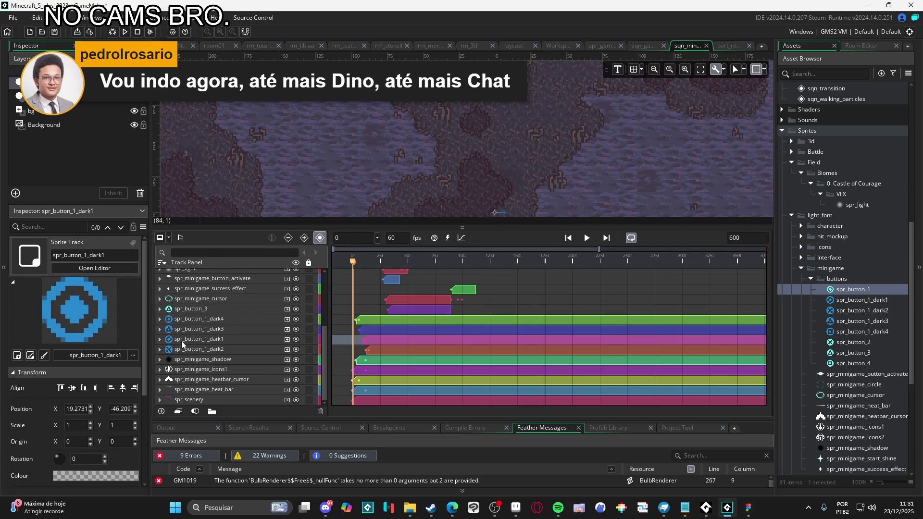
{"action": "scroll", "coordinate": [181, 345], "scroll_direction": "up", "scroll_amount": 5}
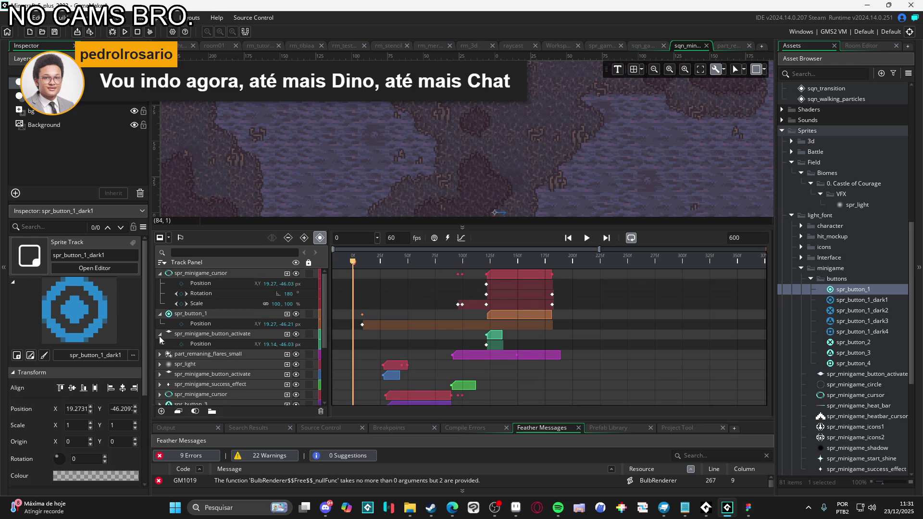
{"action": "left_click", "coordinate": [160, 334]}
{"action": "left_click", "coordinate": [160, 314]}
{"action": "left_click", "coordinate": [160, 273]}
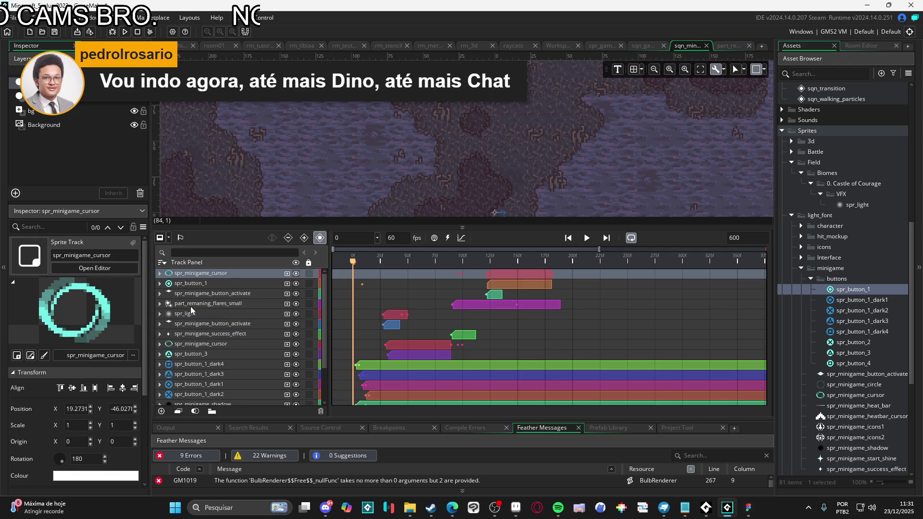
{"action": "scroll", "coordinate": [392, 166], "scroll_direction": "down", "scroll_amount": 2}
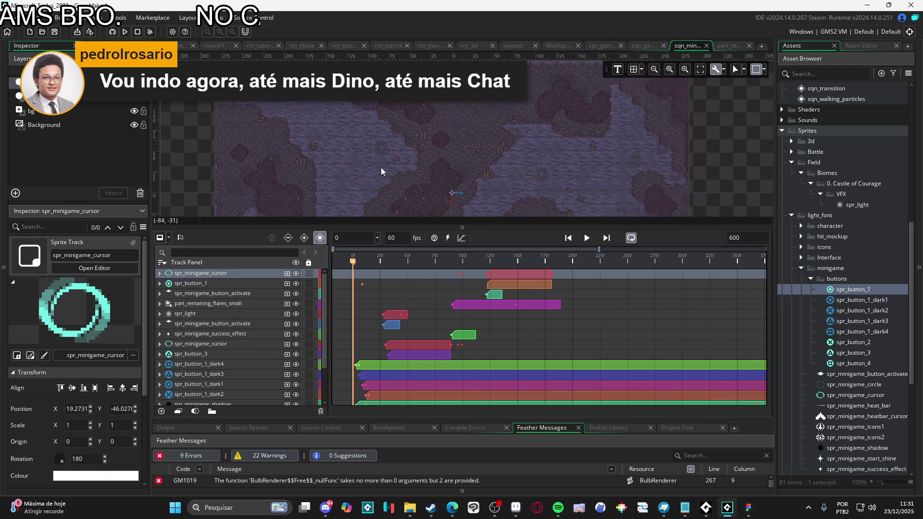
{"action": "scroll", "coordinate": [493, 160], "scroll_direction": "down", "scroll_amount": 1}
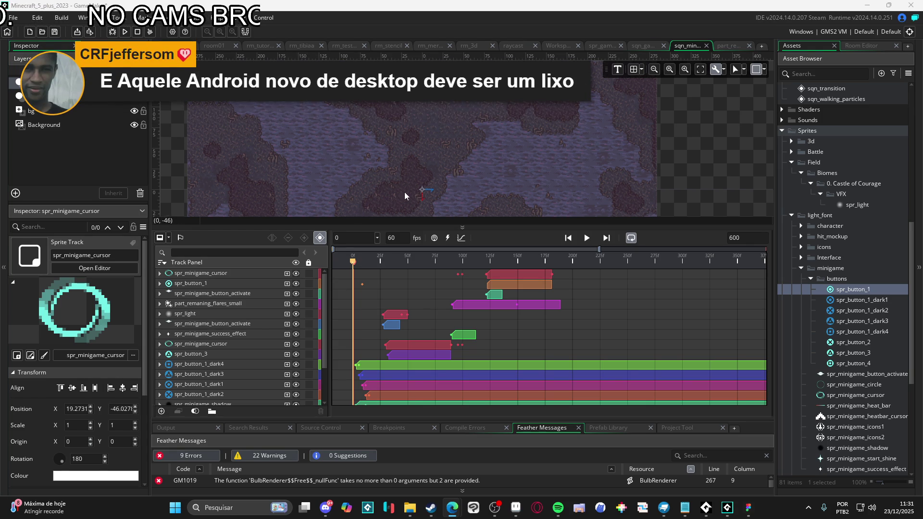
{"action": "mouse_move", "coordinate": [406, 180]}
{"action": "left_mouse_down"}
{"action": "mouse_move", "coordinate": [441, 163]}
{"action": "mouse_move", "coordinate": [438, 182]}
{"action": "left_mouse_up"}
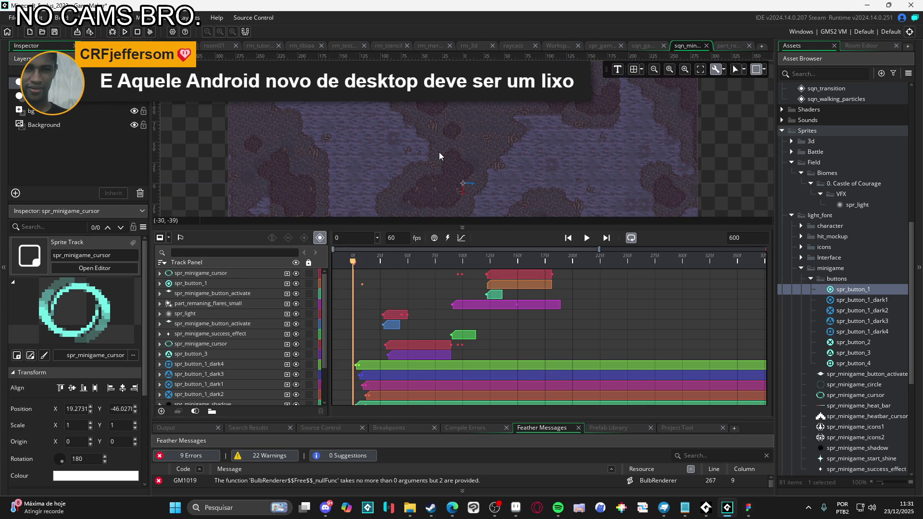
Step: Enlarge the room preview and play the sequence to watch the ring scale and spin
{"action": "left_click", "coordinate": [477, 225]}
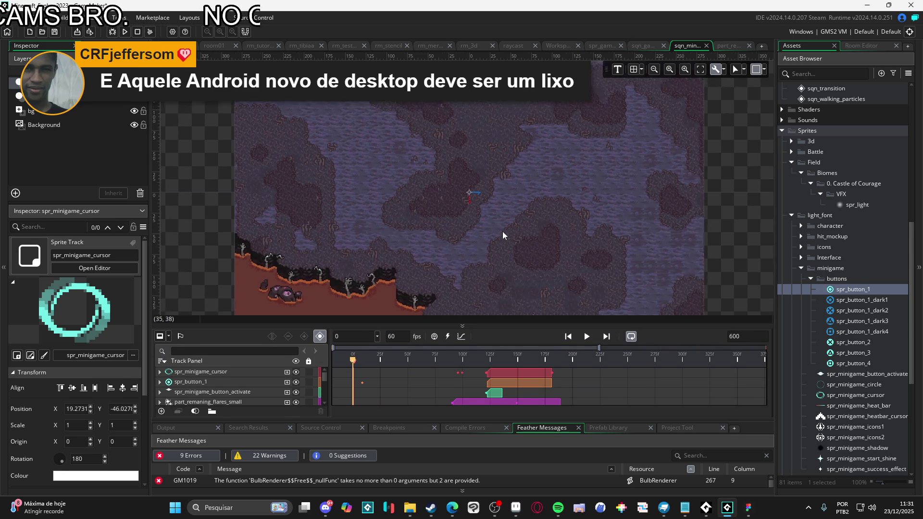
{"action": "scroll", "coordinate": [502, 230], "scroll_direction": "up", "scroll_amount": 2}
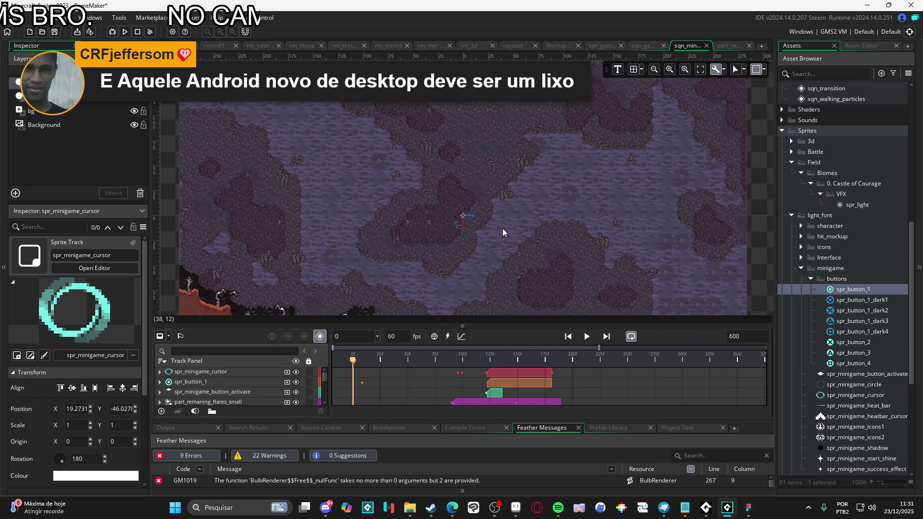
{"action": "key", "text": "space"}
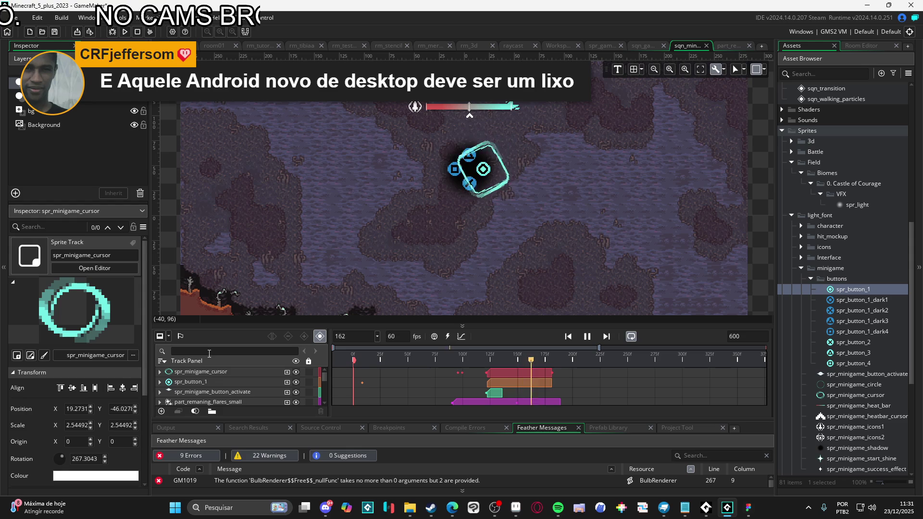
{"action": "left_click", "coordinate": [369, 353]}
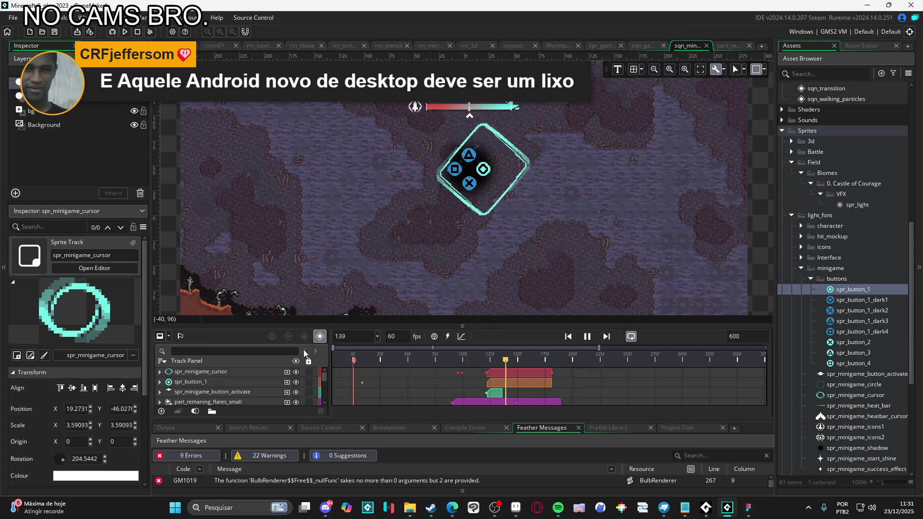
{"action": "key", "text": "space"}
{"action": "key", "text": "space"}
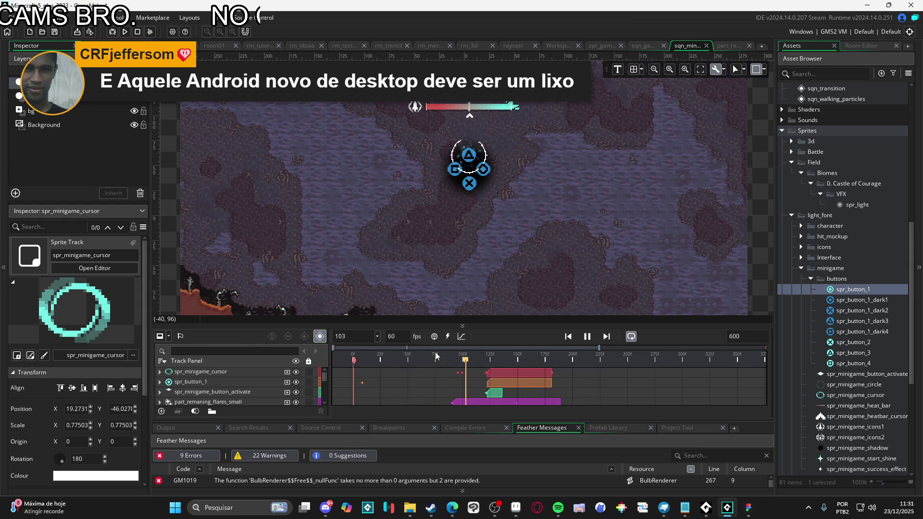
{"action": "key", "text": "space"}
{"action": "key", "text": "space"}
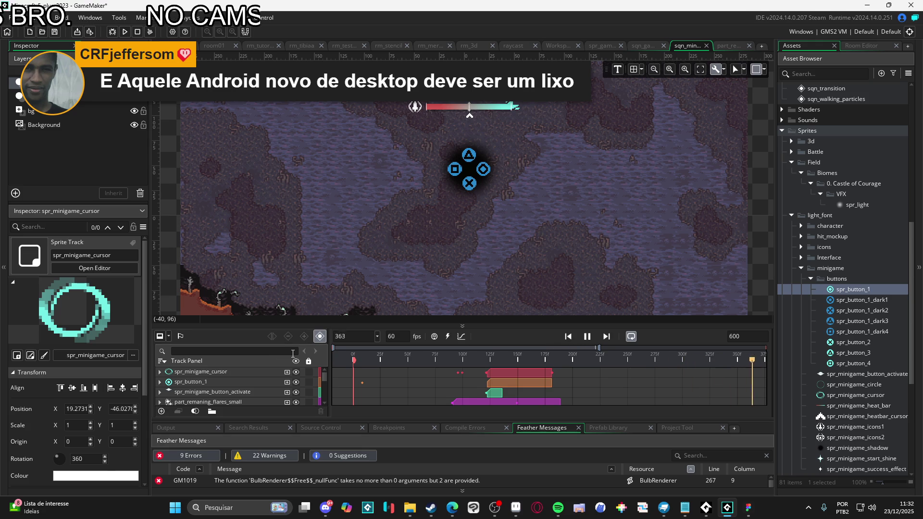
{"action": "key", "text": "space"}
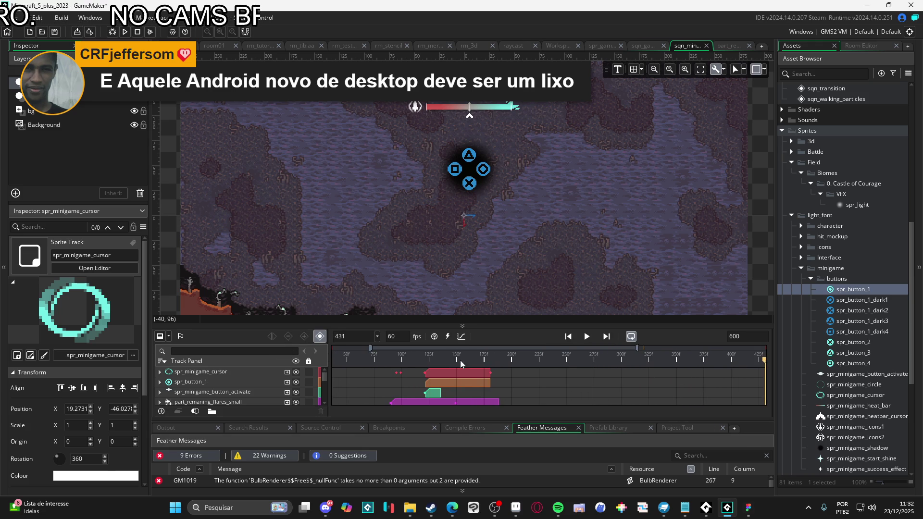
Step: Replay the sequence, pausing around frames 182–190, then enlarge the timeline again
{"action": "key", "text": "space"}
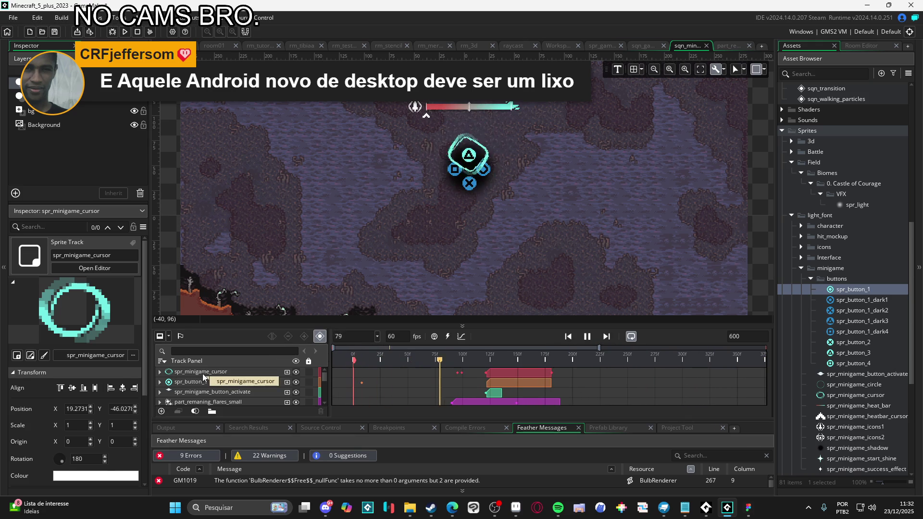
{"action": "key", "text": "space"}
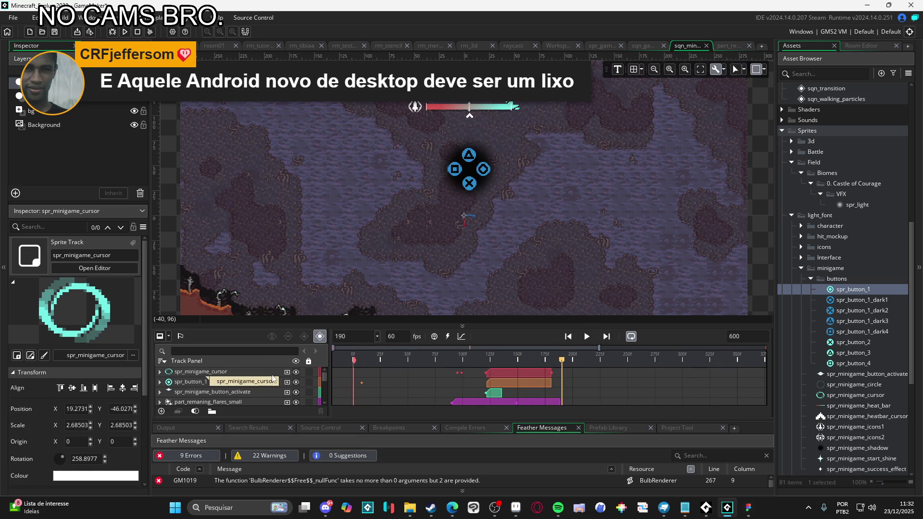
{"action": "key", "text": "space"}
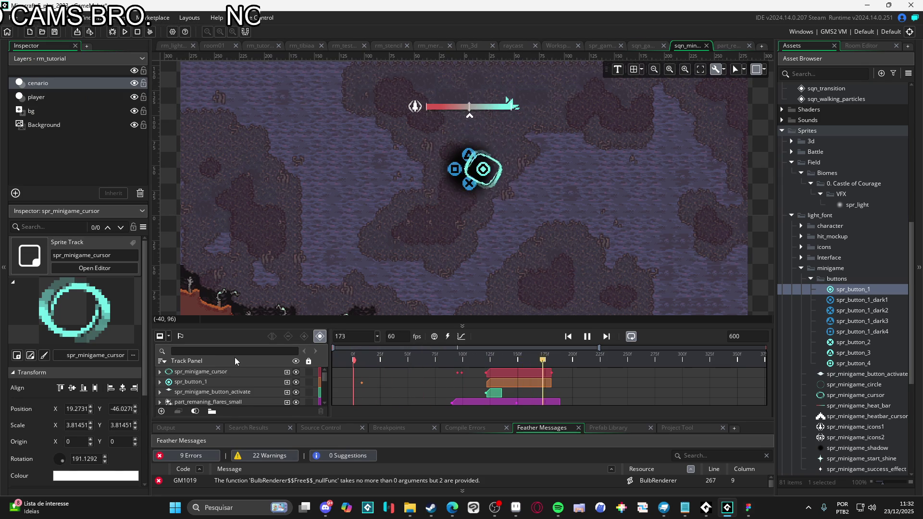
{"action": "key", "text": "space"}
{"action": "key", "text": "space"}
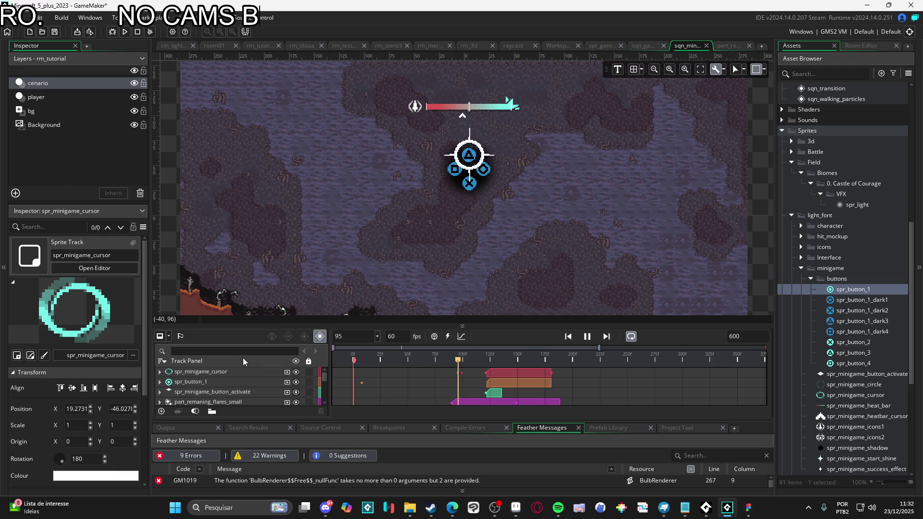
{"action": "left_click_drag", "start_coordinate": [390, 361], "coordinate": [262, 365]}
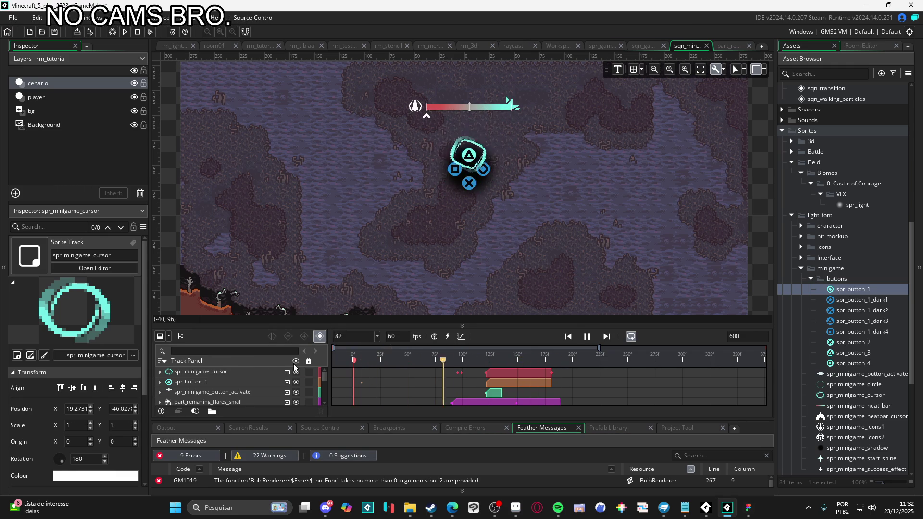
{"action": "key", "text": "space"}
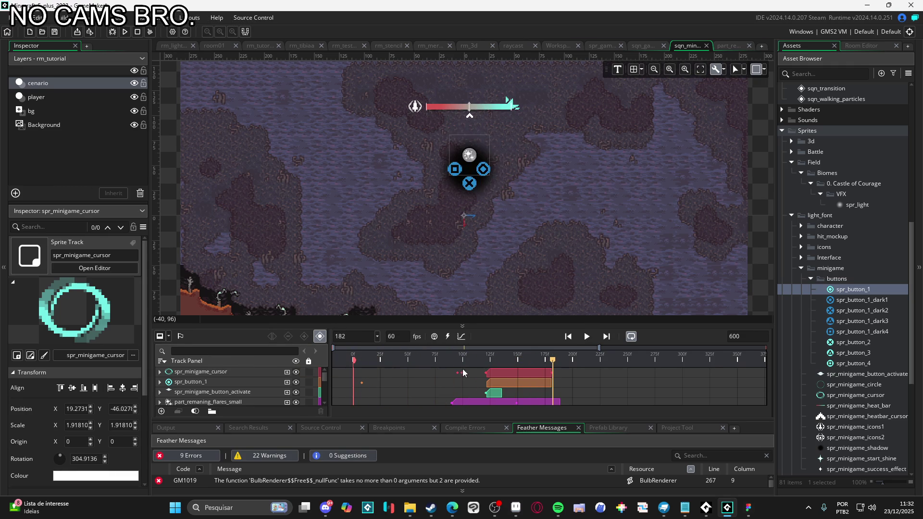
{"action": "mouse_move", "coordinate": [582, 325]}
{"action": "left_mouse_down"}
{"action": "mouse_move", "coordinate": [589, 195]}
{"action": "mouse_move", "coordinate": [591, 207]}
{"action": "left_mouse_up"}
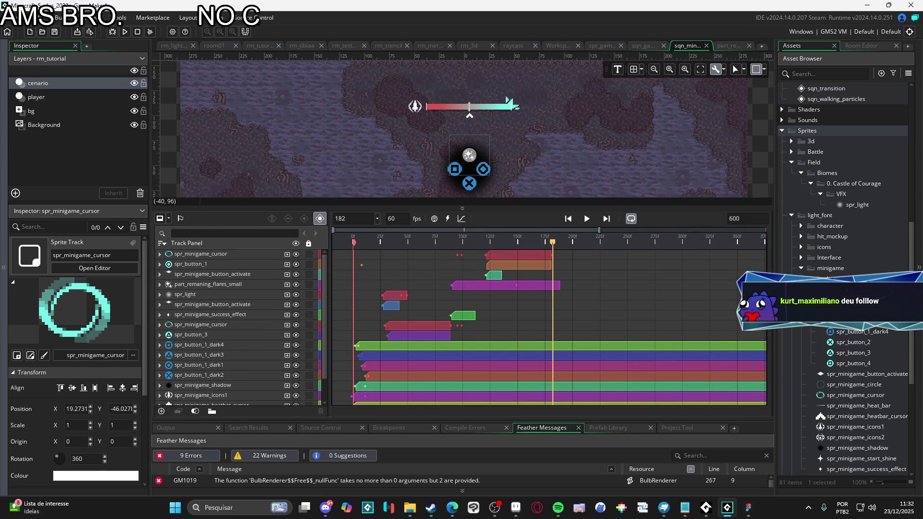
{"action": "key", "text": "alt+Tab"}
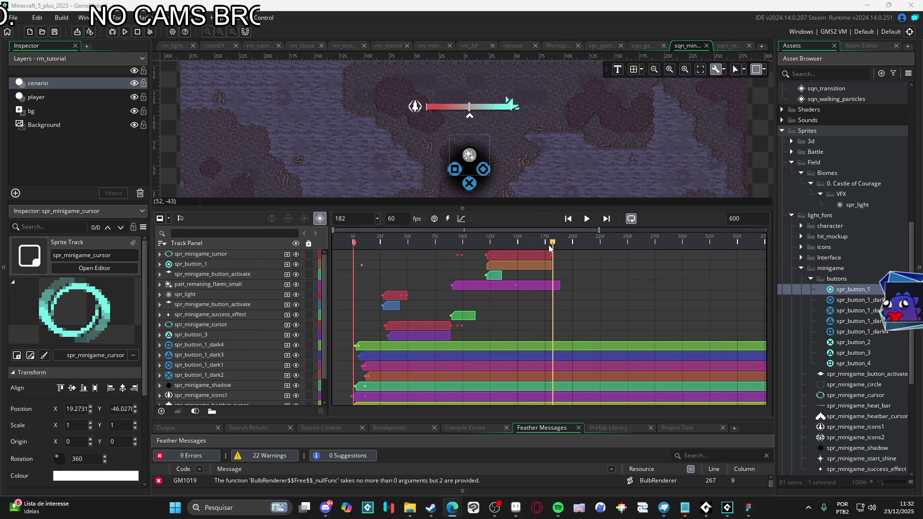
Step: Extend the spr_minigame_cursor clip to about frame 200
{"action": "left_click", "coordinate": [160, 254]}
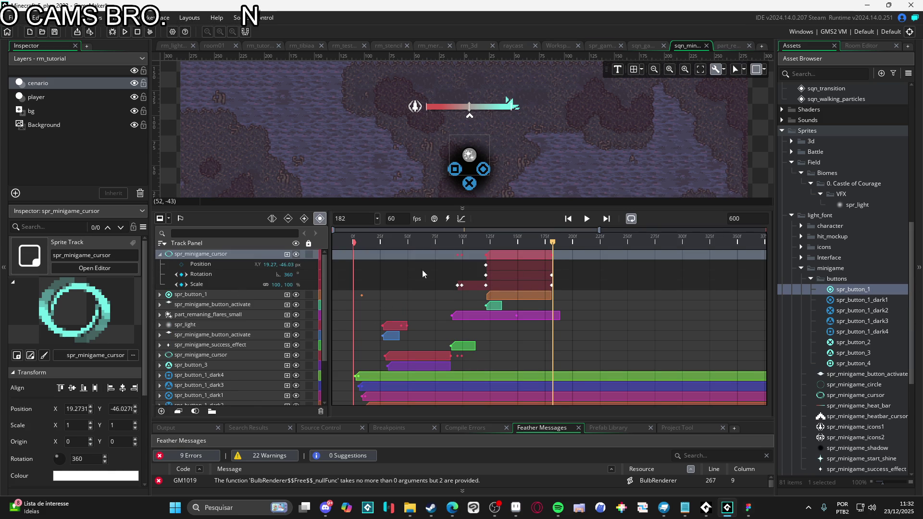
{"action": "left_click", "coordinate": [551, 259]}
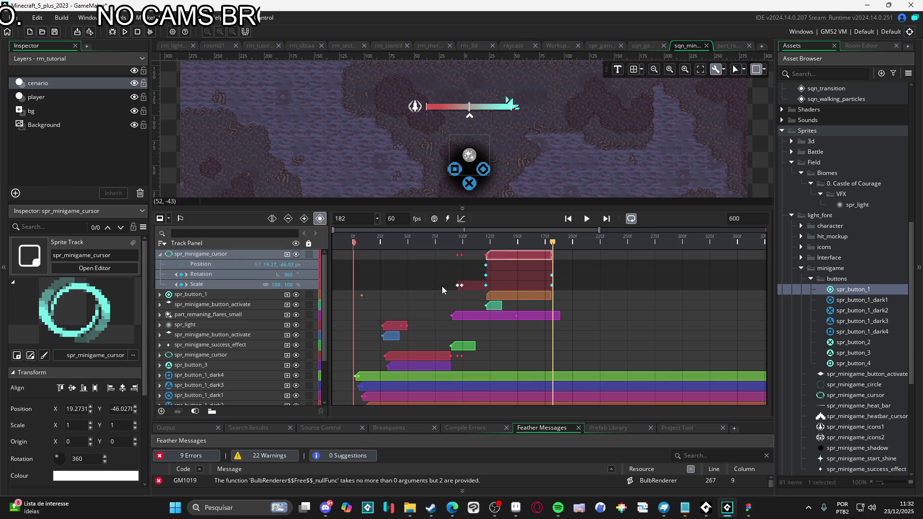
{"action": "left_click_drag", "start_coordinate": [552, 256], "coordinate": [572, 260]}
{"action": "scroll", "coordinate": [555, 283], "scroll_direction": "up", "scroll_amount": 2}
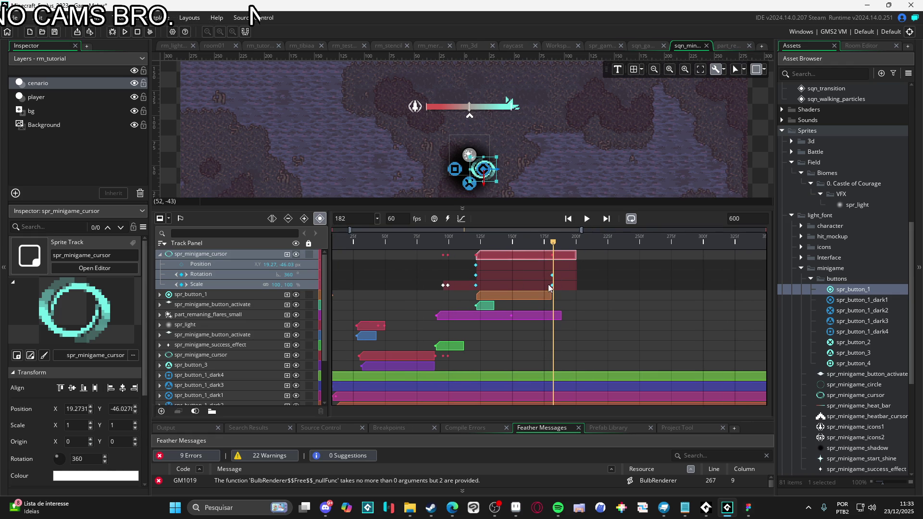
Step: Add Scale keyframes at frames 189 and 196, setting scale 0 at 196, and preview
{"action": "left_click_drag", "start_coordinate": [558, 243], "coordinate": [564, 244]}
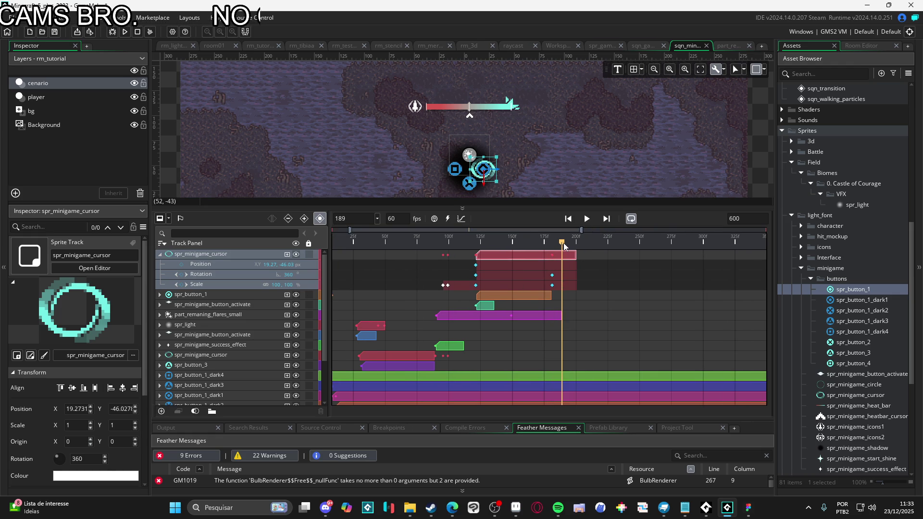
{"action": "left_click", "coordinate": [181, 285]}
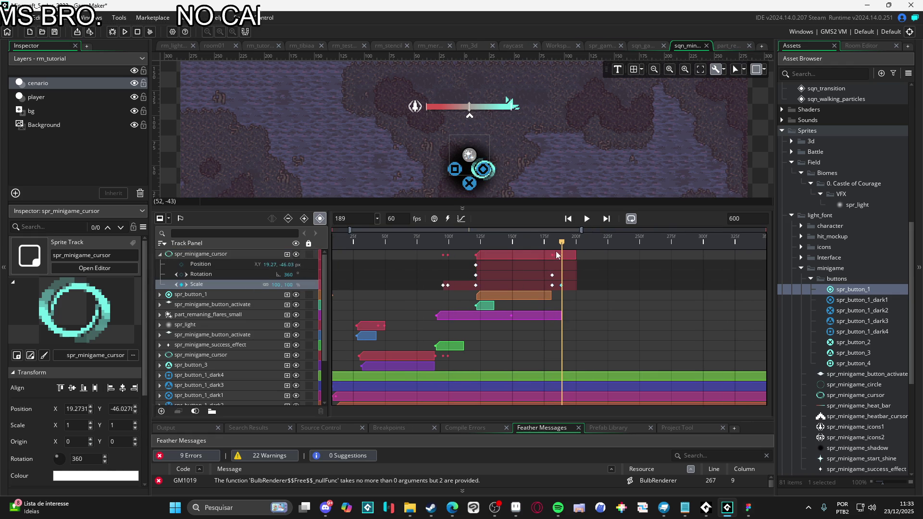
{"action": "left_click_drag", "start_coordinate": [565, 244], "coordinate": [571, 243]}
{"action": "left_click", "coordinate": [181, 284]}
{"action": "left_click", "coordinate": [277, 285]}
{"action": "type", "text": "0"}
{"action": "key", "text": "Return"}
{"action": "left_click", "coordinate": [288, 285]}
{"action": "type", "text": "0"}
{"action": "key", "text": "Return"}
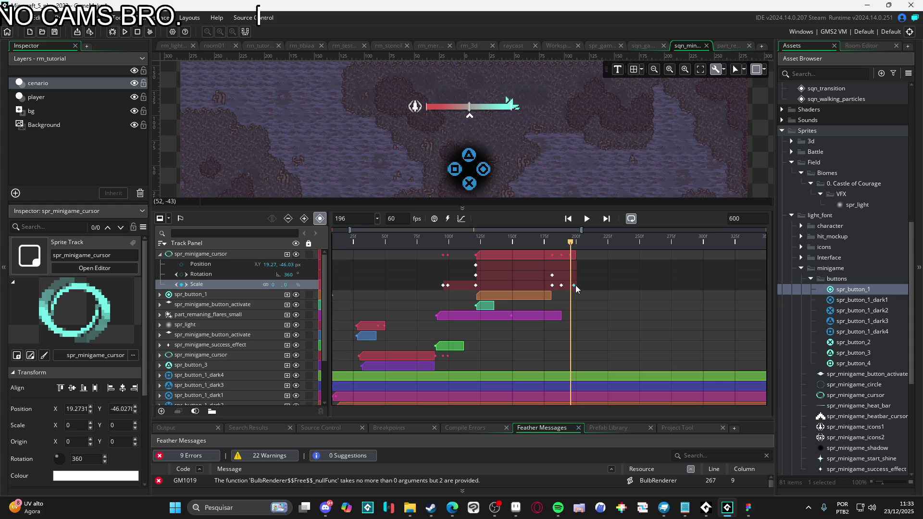
{"action": "key", "text": "space"}
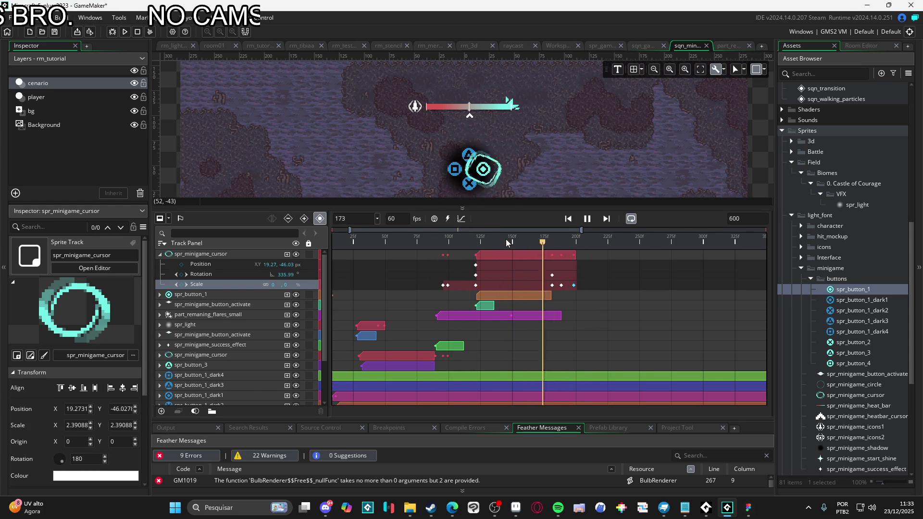
Step: Scrub the ring's shrink across frames 174–192, then switch over to Aseprite
{"action": "left_click", "coordinate": [545, 240]}
{"action": "left_click_drag", "start_coordinate": [546, 240], "coordinate": [572, 246]}
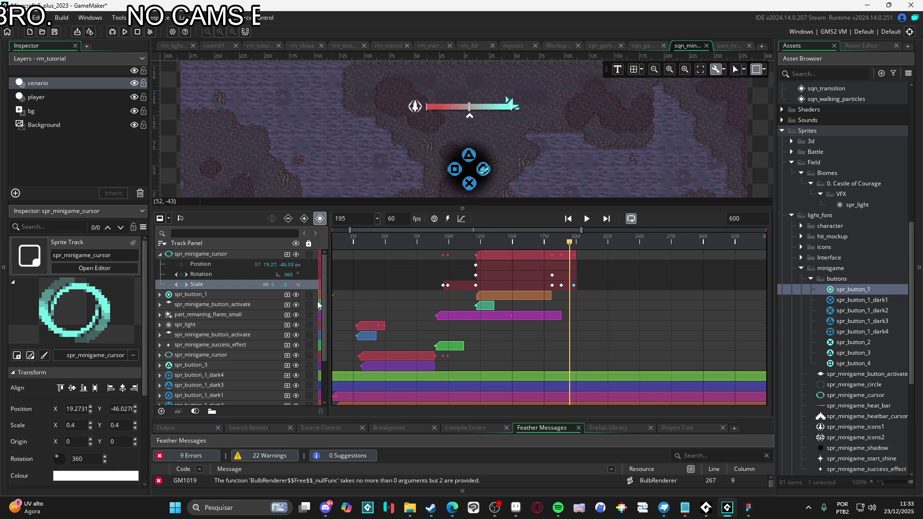
{"action": "left_click", "coordinate": [516, 507]}
{"action": "scroll", "coordinate": [414, 250], "scroll_direction": "down", "scroll_amount": 3}
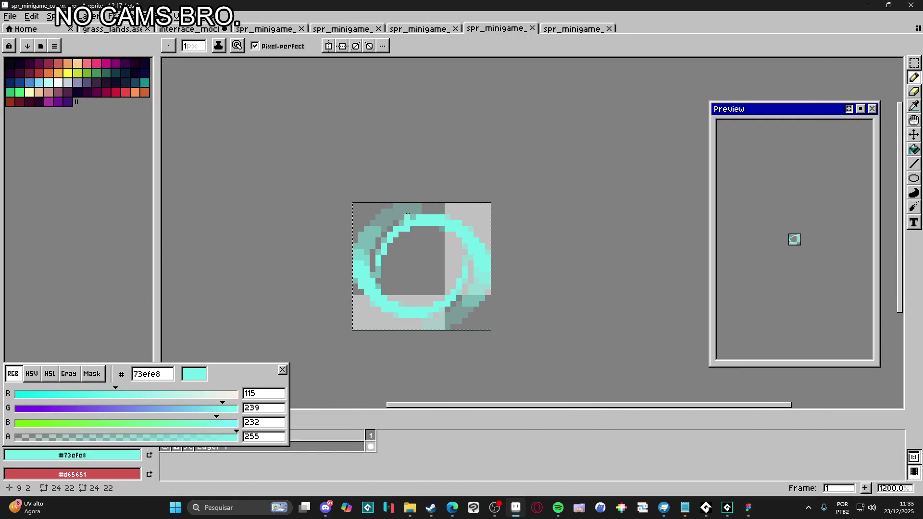
Step: Show the interface_mockup document, pause its preview animation and close the colour editor
{"action": "left_click", "coordinate": [419, 28]}
{"action": "left_click", "coordinate": [343, 29]}
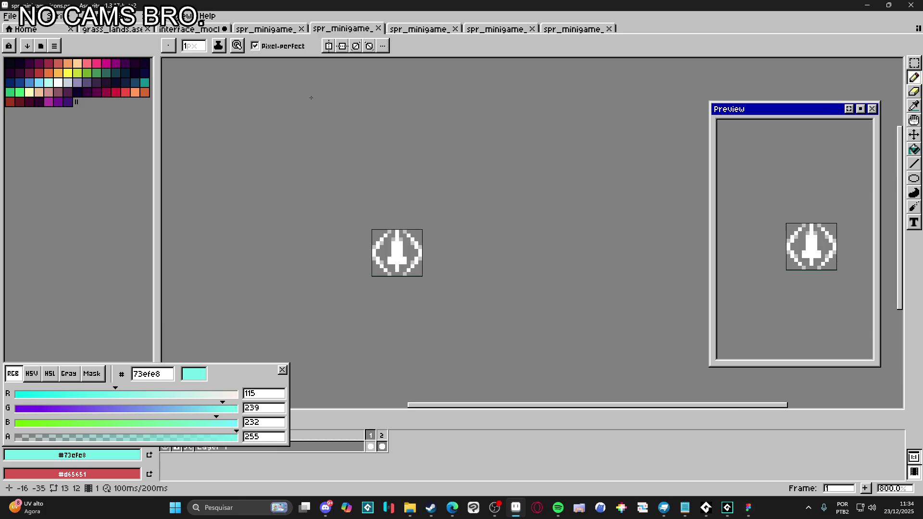
{"action": "left_click", "coordinate": [265, 29]}
{"action": "left_click", "coordinate": [192, 29]}
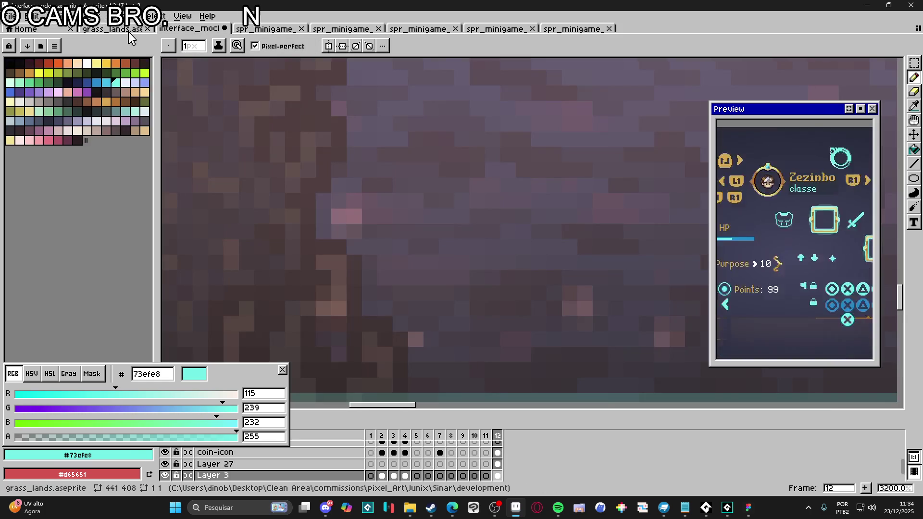
{"action": "scroll", "coordinate": [481, 144], "scroll_direction": "down", "scroll_amount": 10}
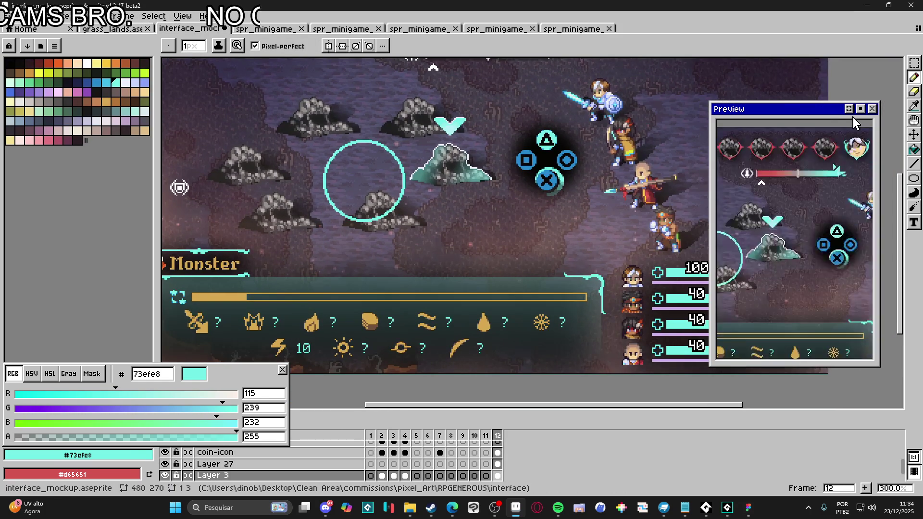
{"action": "left_click", "coordinate": [861, 109]}
{"action": "left_click_drag", "start_coordinate": [358, 237], "coordinate": [301, 294]}
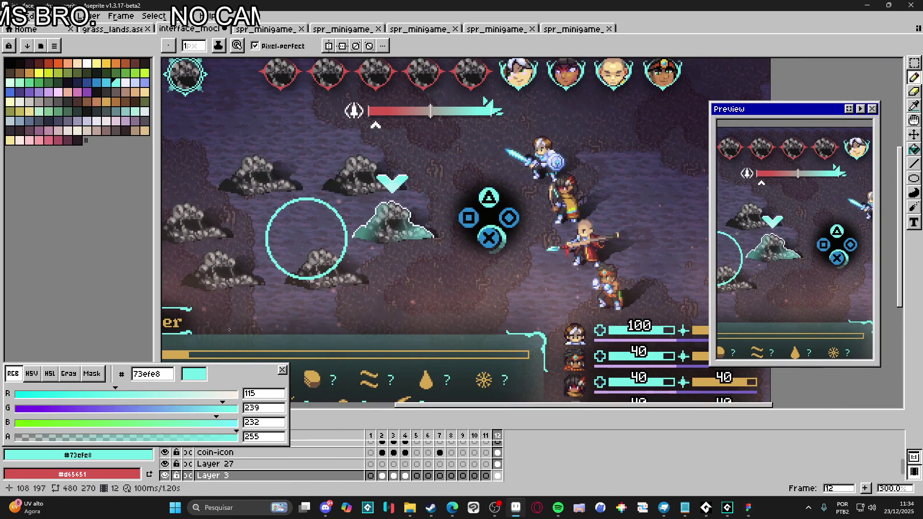
{"action": "key", "text": "Escape"}
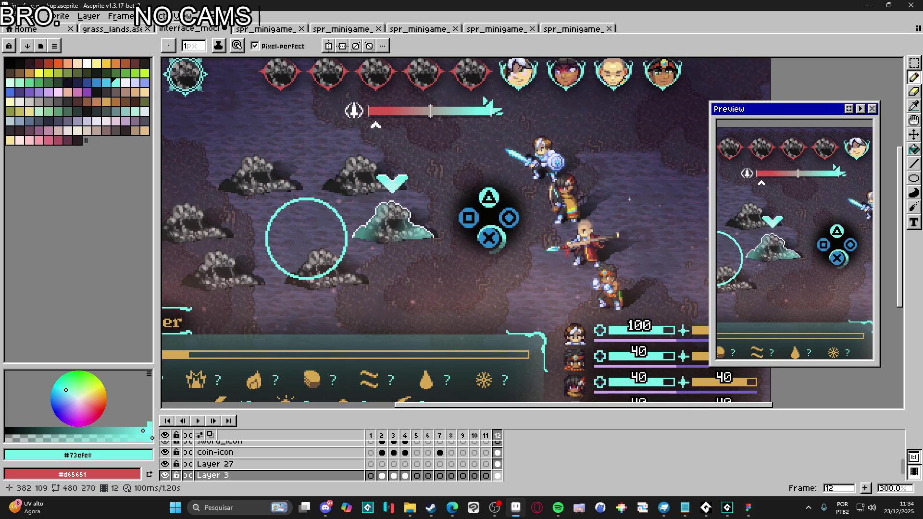
Step: Sample the pink ebafac from the health bar's left end as the foreground colour
{"action": "scroll", "coordinate": [370, 114], "scroll_direction": "up", "scroll_amount": 2}
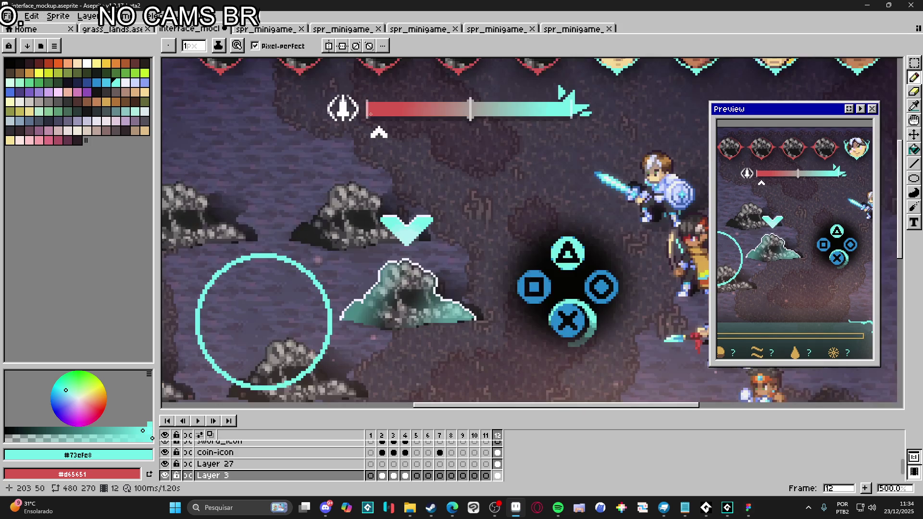
{"action": "key", "text": "i"}
{"action": "left_click", "coordinate": [368, 114]}
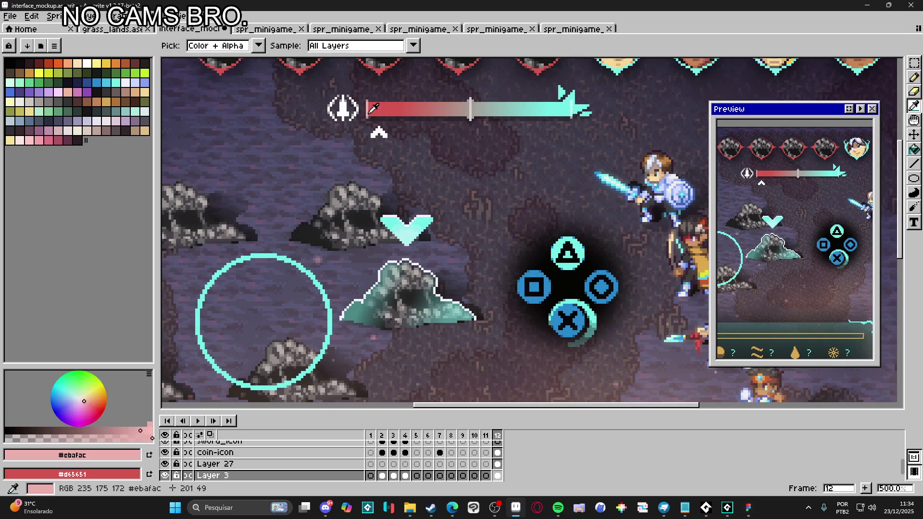
Step: Choose the orange palette colour and bring the button cluster into view
{"action": "key", "text": "b"}
{"action": "left_click", "coordinate": [49, 63]}
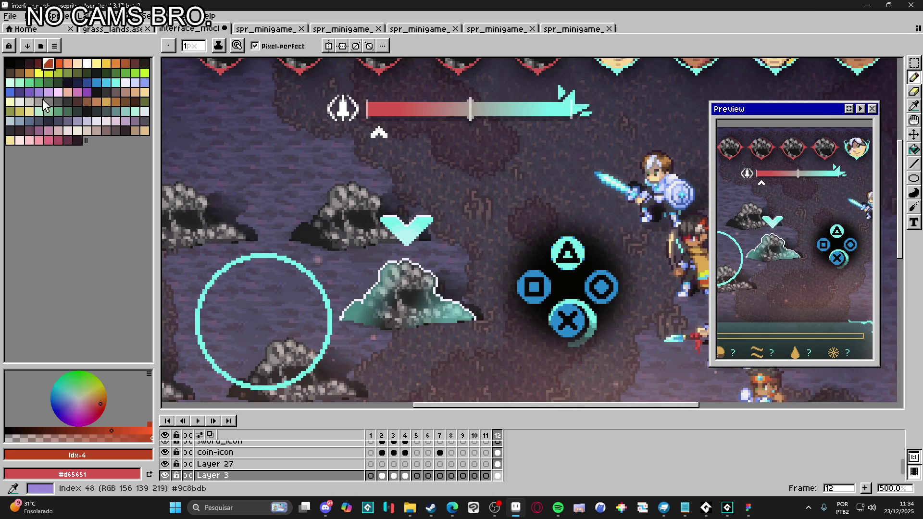
{"action": "left_click", "coordinate": [58, 140]}
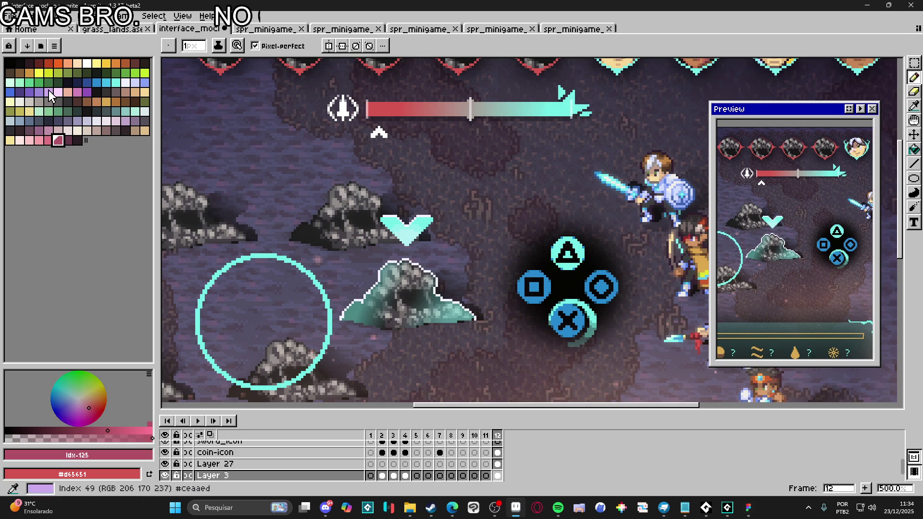
{"action": "left_click", "coordinate": [58, 63]}
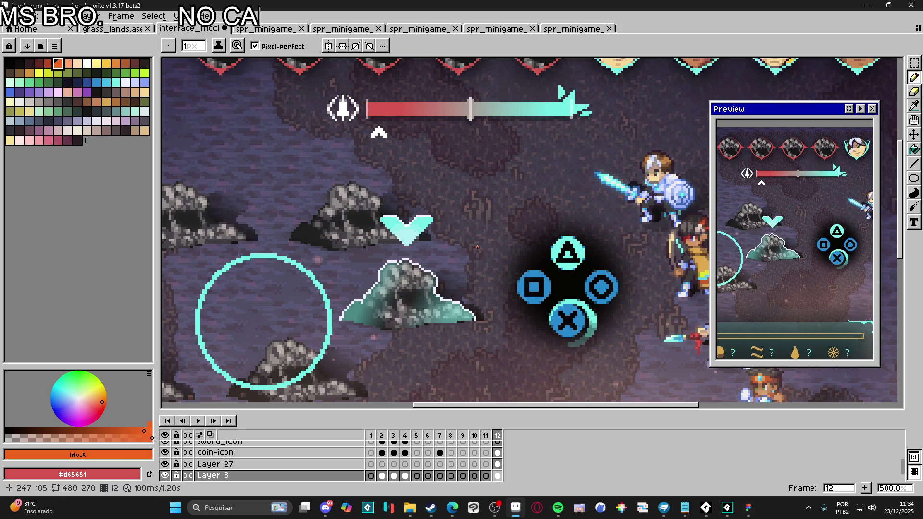
{"action": "scroll", "coordinate": [477, 247], "scroll_direction": "up", "scroll_amount": 1}
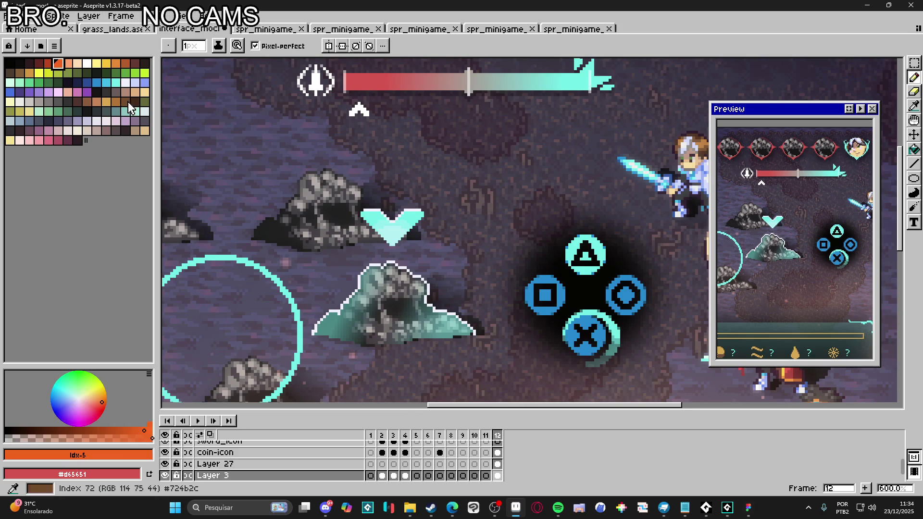
{"action": "left_click_drag", "start_coordinate": [529, 264], "coordinate": [422, 210]}
{"action": "scroll", "coordinate": [497, 469], "scroll_direction": "down", "scroll_amount": 3}
{"action": "scroll", "coordinate": [497, 469], "scroll_direction": "down", "scroll_amount": 3}
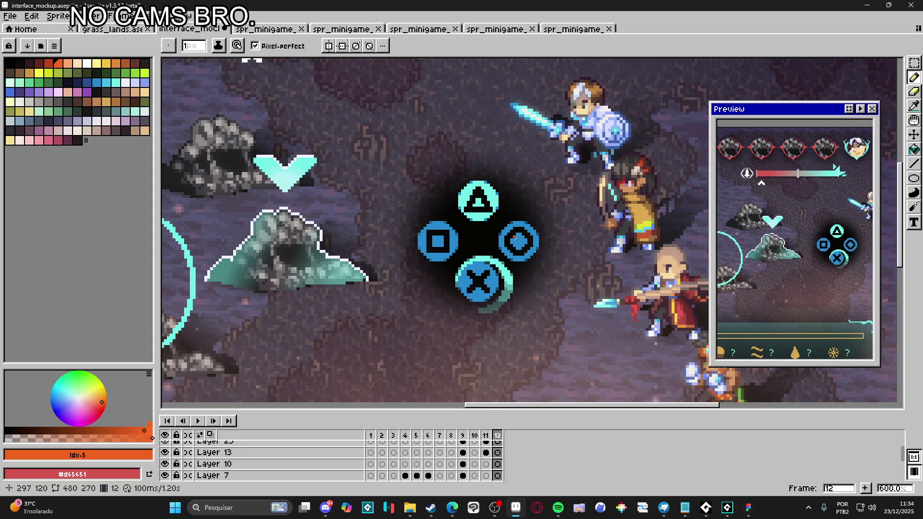
{"action": "scroll", "coordinate": [514, 239], "scroll_direction": "up", "scroll_amount": 1}
{"action": "scroll", "coordinate": [498, 218], "scroll_direction": "up", "scroll_amount": 1}
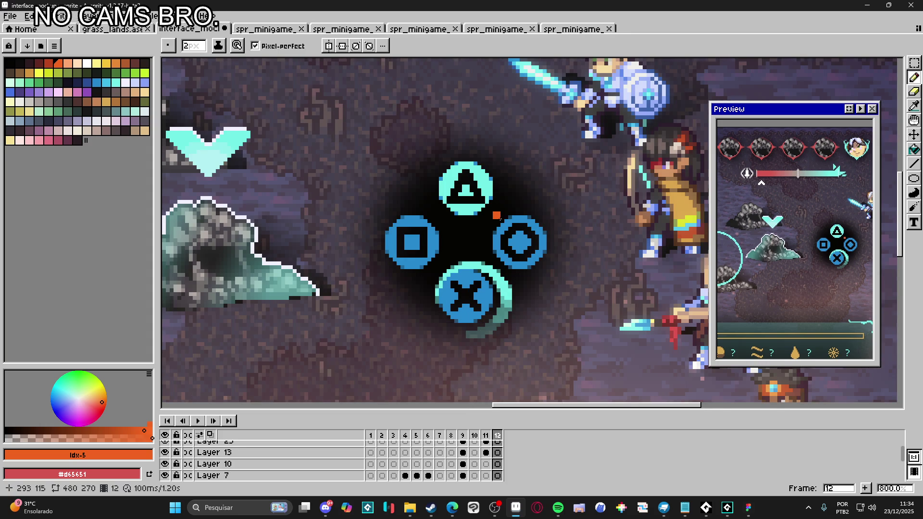
Step: On Layer 24, save the mockup and draw an orange diagonal across the circle button
{"action": "key", "text": "v"}
{"action": "scroll", "coordinate": [500, 462], "scroll_direction": "up", "scroll_amount": 3}
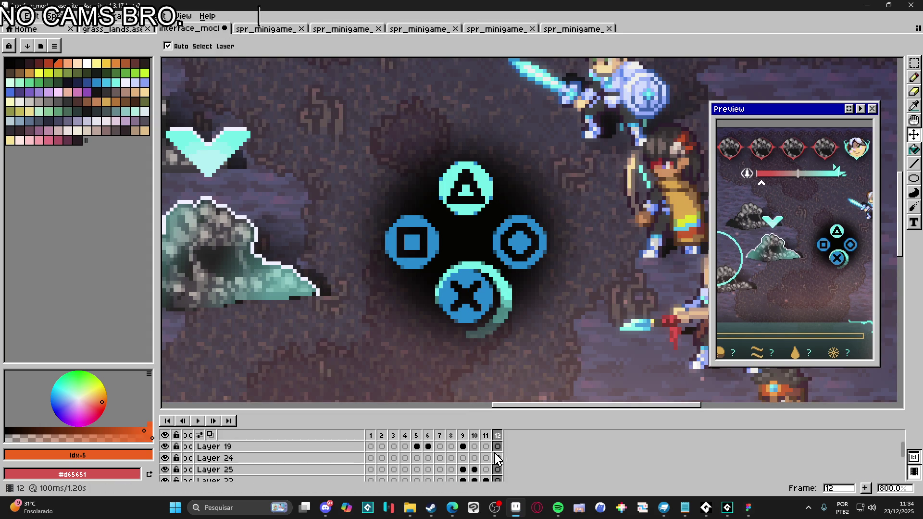
{"action": "left_click", "coordinate": [498, 458]}
{"action": "key", "text": "b"}
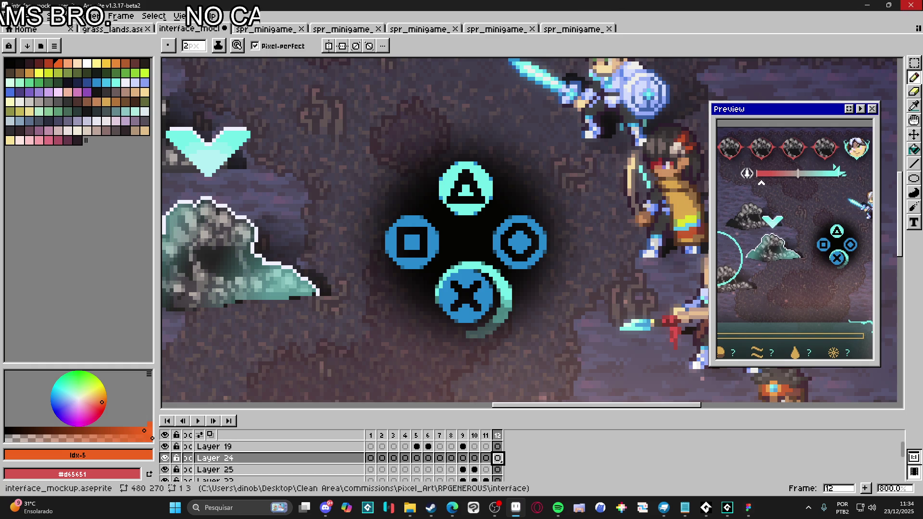
{"action": "key", "text": "ctrl+s"}
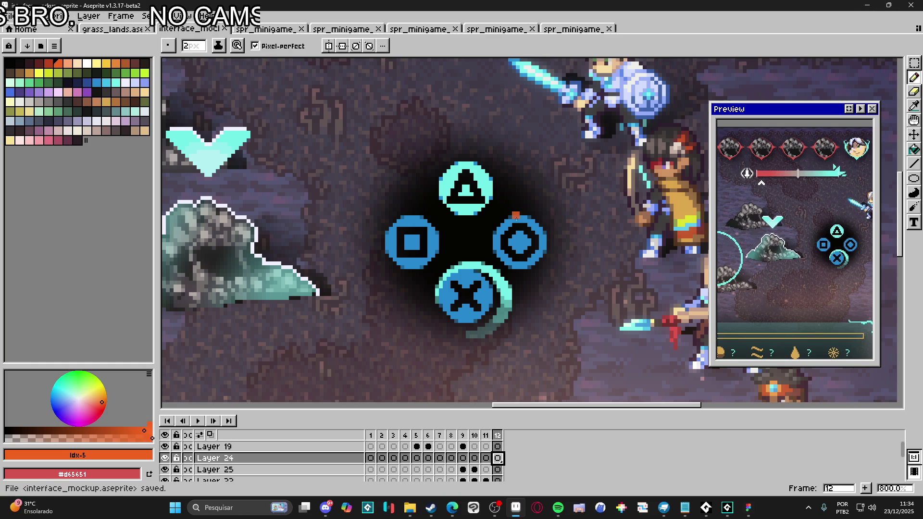
{"action": "scroll", "coordinate": [516, 215], "scroll_direction": "up", "scroll_amount": 2}
{"action": "left_click_drag", "start_coordinate": [491, 212], "coordinate": [557, 271]}
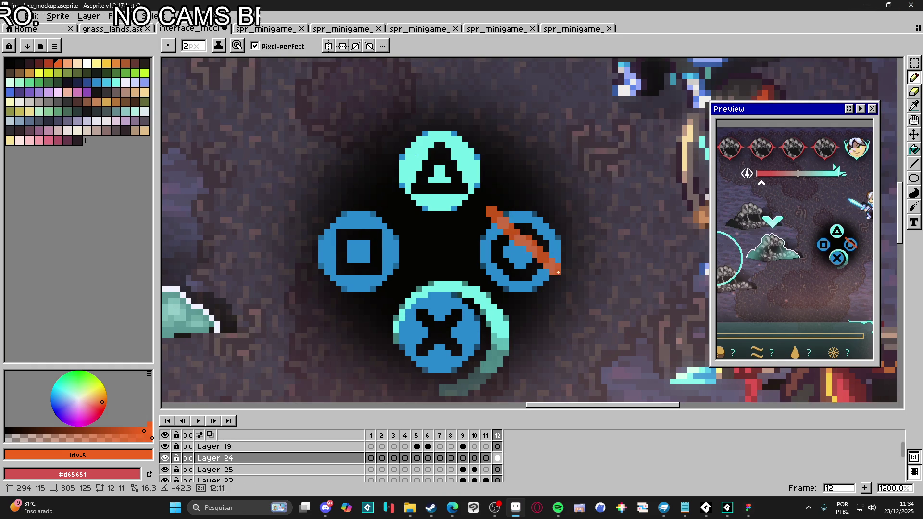
Step: Redo the orange diagonal on Layer 25 instead and trim its lower tip with a 2px eraser
{"action": "key", "text": "ctrl+z"}
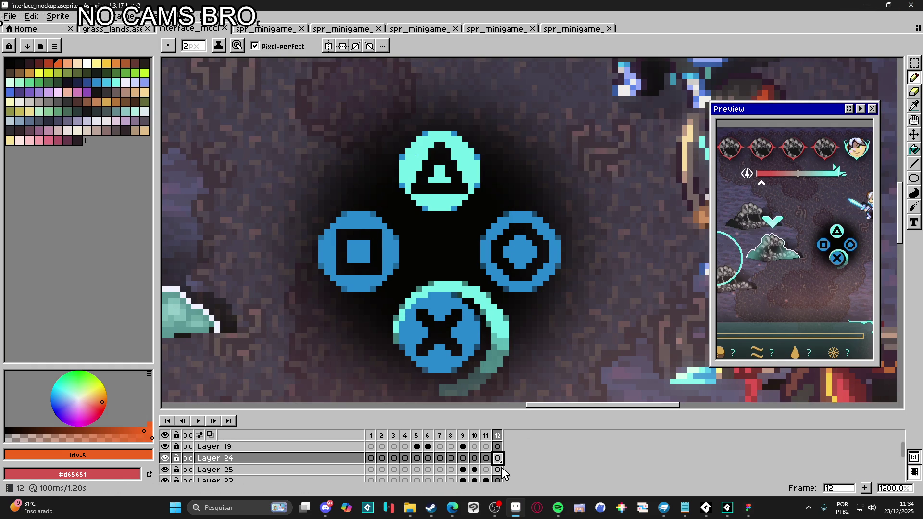
{"action": "left_click", "coordinate": [498, 470]}
{"action": "mouse_move", "coordinate": [490, 210]}
{"action": "left_mouse_down"}
{"action": "mouse_move", "coordinate": [565, 302]}
{"action": "mouse_move", "coordinate": [567, 287]}
{"action": "left_mouse_up"}
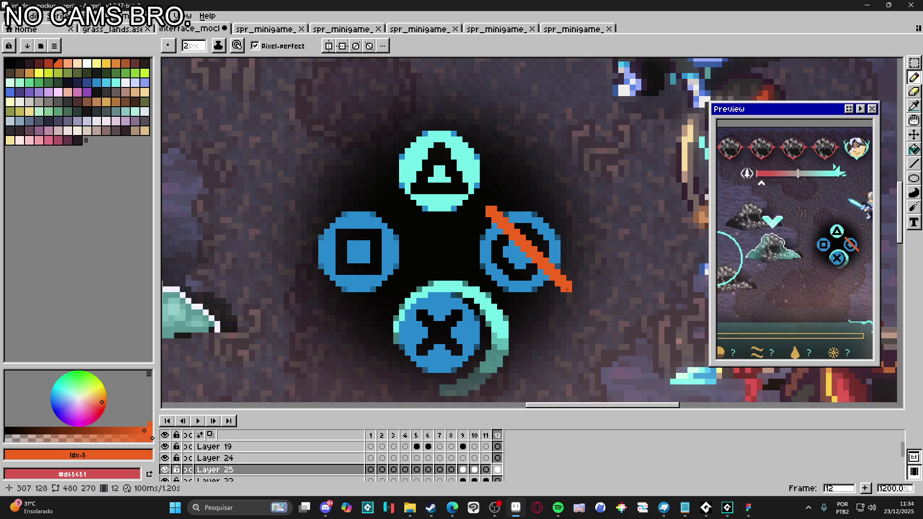
{"action": "key", "text": "e"}
{"action": "key", "text": "minus"}
{"action": "key", "text": "minus"}
{"action": "key", "text": "minus"}
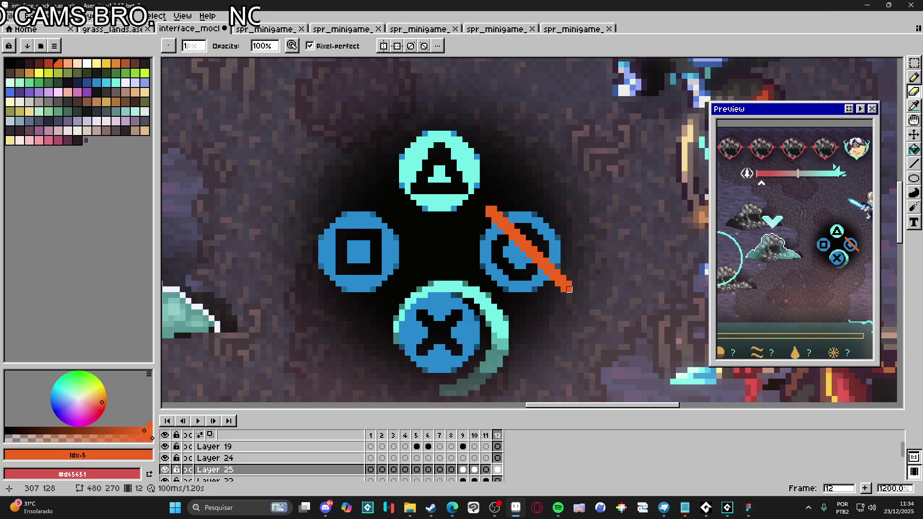
{"action": "left_click", "coordinate": [566, 287]}
{"action": "key", "text": "b"}
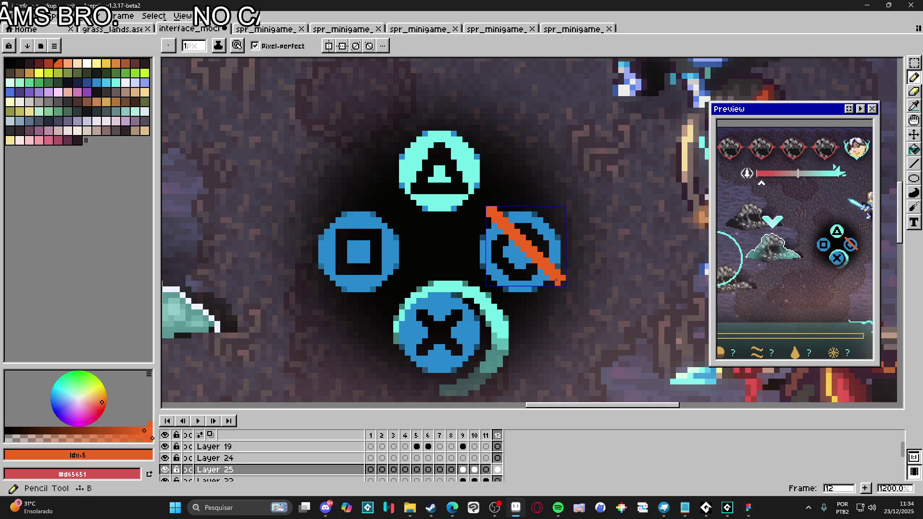
Step: Copy the orange line, paste it and flip it horizontally to form an X
{"action": "scroll", "coordinate": [562, 283], "scroll_direction": "down", "scroll_amount": 5}
{"action": "scroll", "coordinate": [539, 260], "scroll_direction": "right", "scroll_amount": 1}
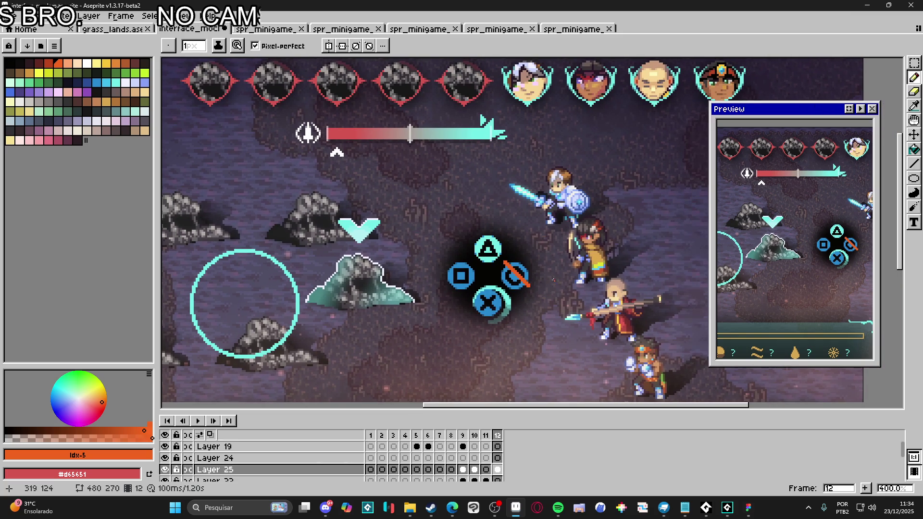
{"action": "scroll", "coordinate": [523, 262], "scroll_direction": "up", "scroll_amount": 3}
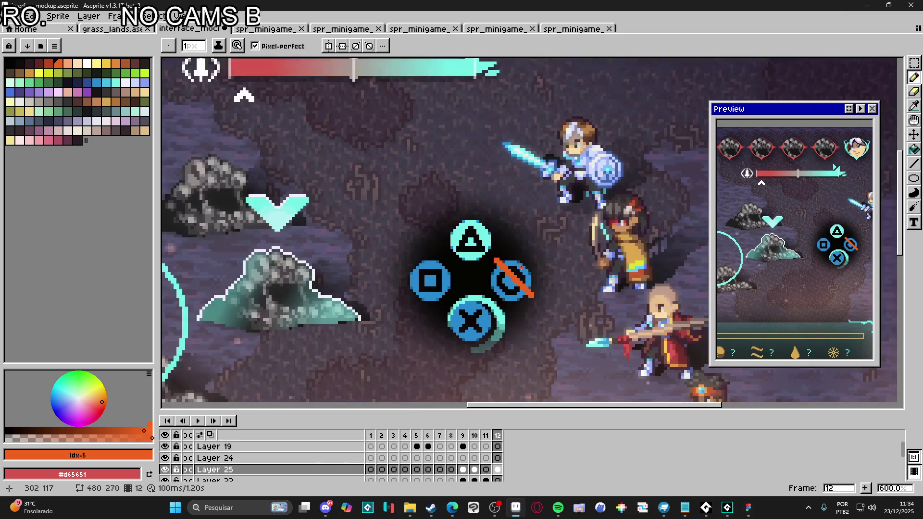
{"action": "key", "text": "w"}
{"action": "left_click", "coordinate": [523, 289]}
{"action": "key", "text": "ctrl+c"}
{"action": "key", "text": "ctrl+v"}
{"action": "key", "text": "shift+h"}
{"action": "key", "text": "Return"}
{"action": "scroll", "coordinate": [543, 291], "scroll_direction": "down", "scroll_amount": 3}
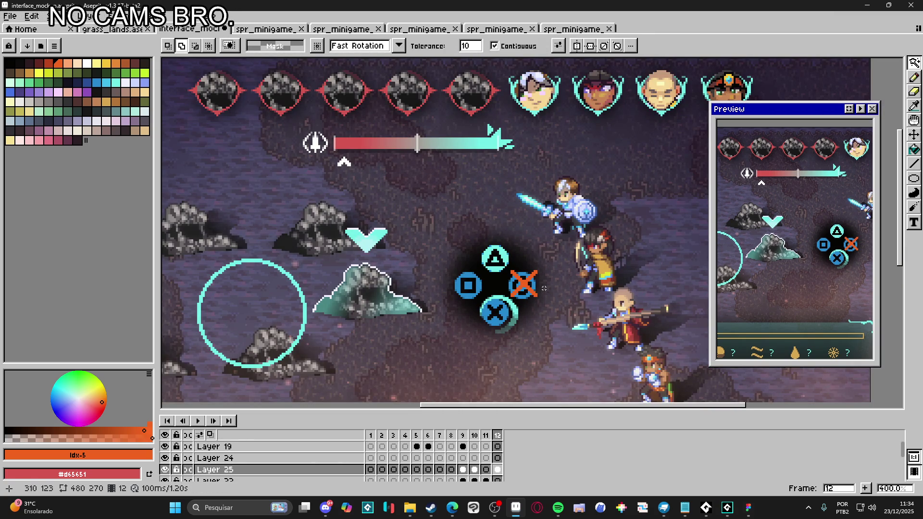
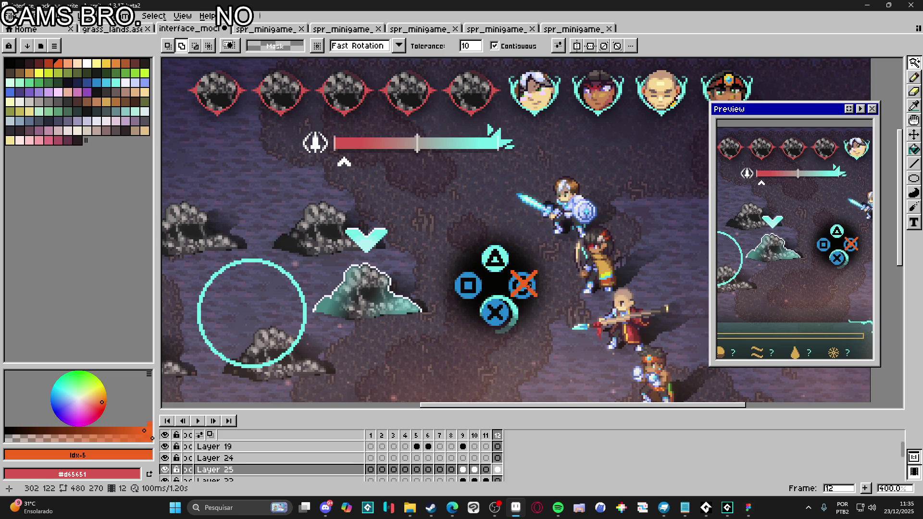
Step: Zoom in on the orange X button in the battle interface mockup
{"action": "scroll", "coordinate": [526, 285], "scroll_direction": "up", "scroll_amount": 3}
{"action": "mouse_move", "coordinate": [526, 285]}
{"action": "left_mouse_down"}
{"action": "mouse_move", "coordinate": [471, 285]}
{"action": "mouse_move", "coordinate": [470, 236]}
{"action": "left_mouse_up"}
{"action": "key", "text": "v"}
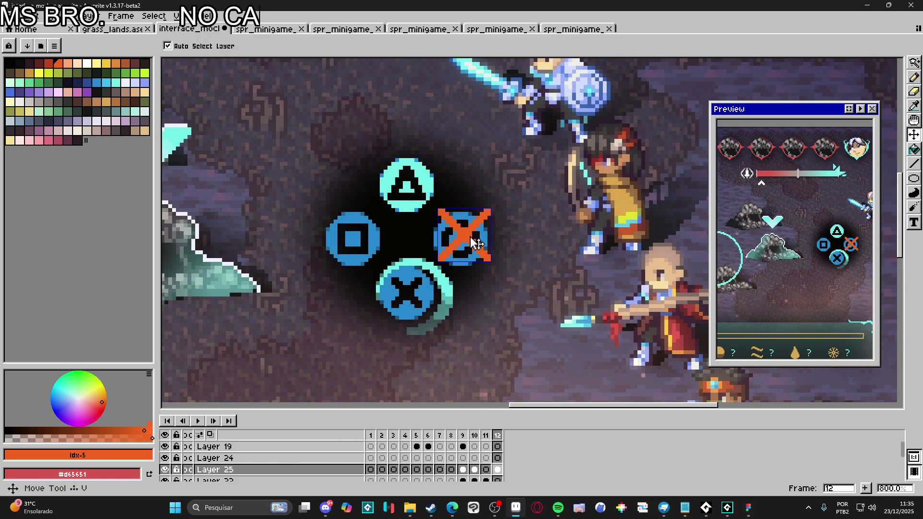
{"action": "key", "text": "m"}
{"action": "scroll", "coordinate": [436, 211], "scroll_direction": "down", "scroll_amount": 1}
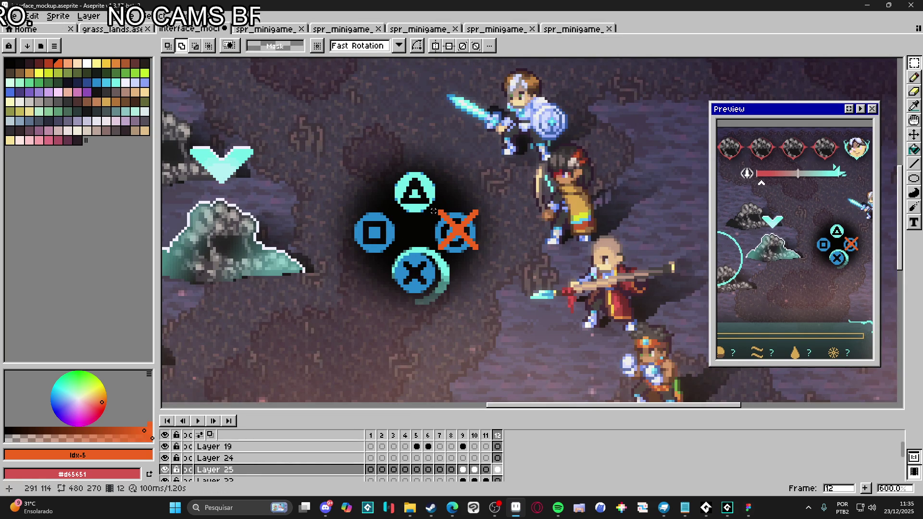
{"action": "scroll", "coordinate": [434, 211], "scroll_direction": "down", "scroll_amount": 4}
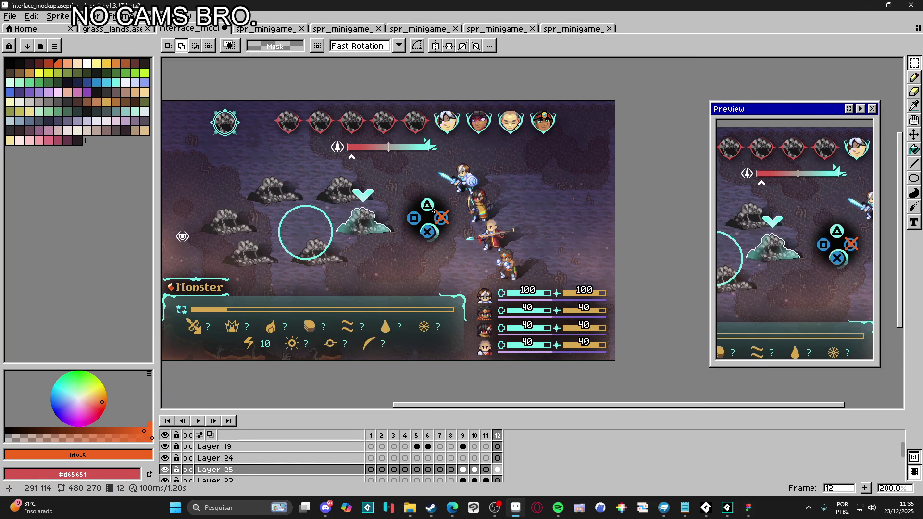
{"action": "scroll", "coordinate": [434, 211], "scroll_direction": "up", "scroll_amount": 8}
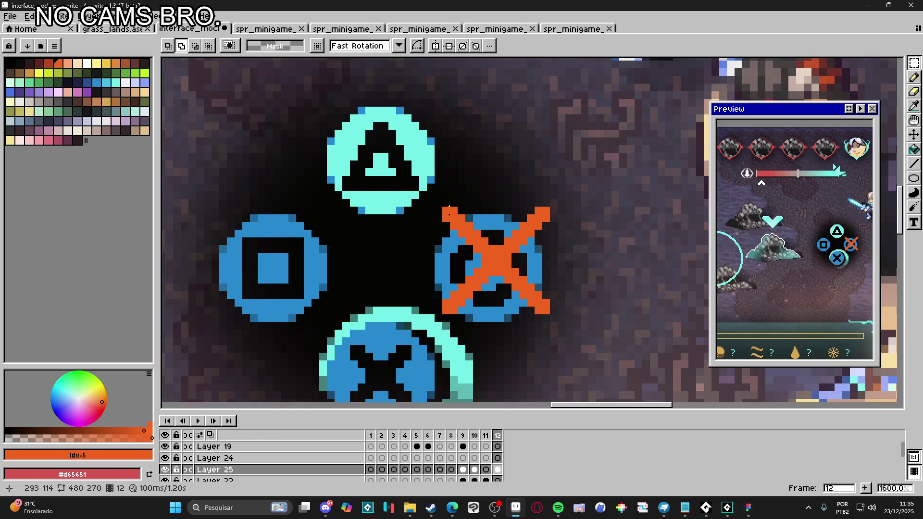
Step: Draw a rectangular selection around the orange X button and copy it
{"action": "key", "text": "b"}
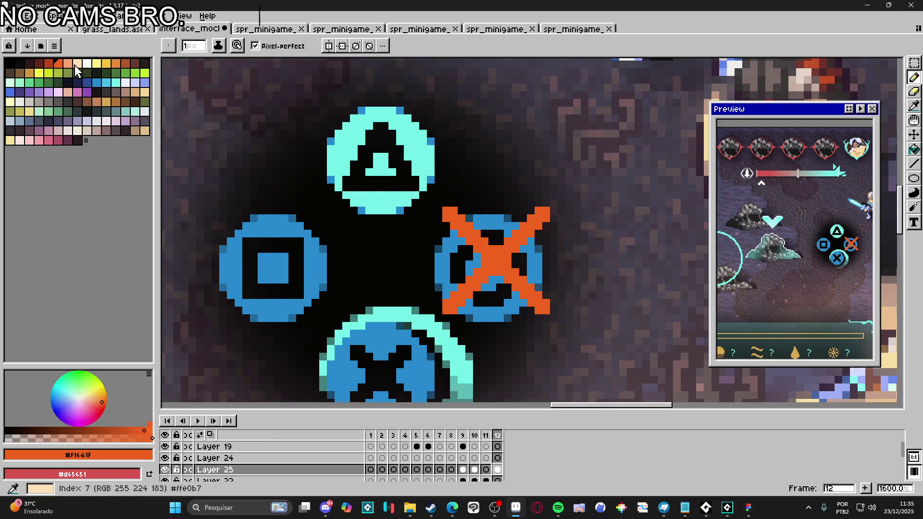
{"action": "left_click", "coordinate": [68, 63]}
{"action": "scroll", "coordinate": [500, 255], "scroll_direction": "down", "scroll_amount": 2}
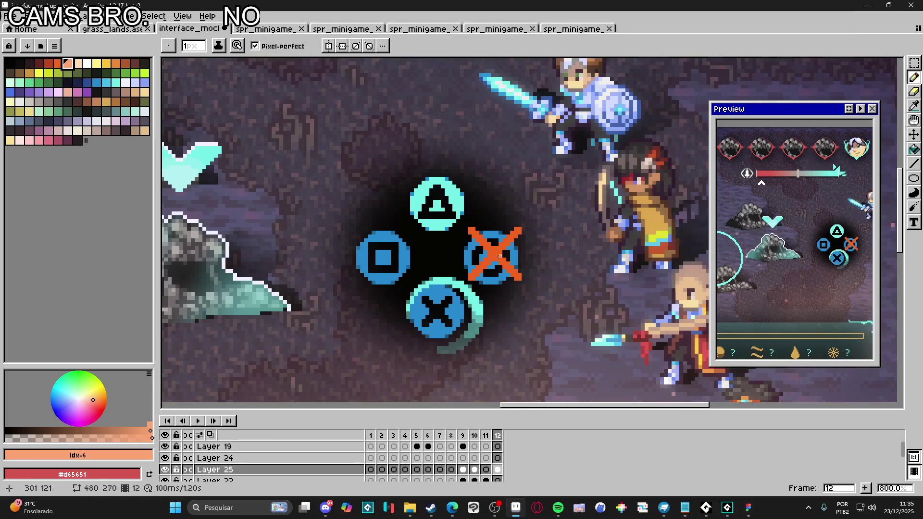
{"action": "key", "text": "v"}
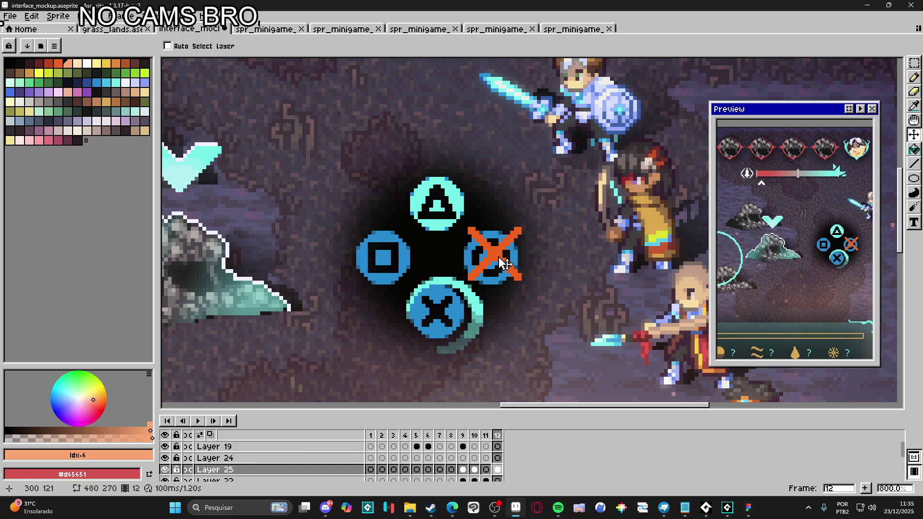
{"action": "key", "text": "m"}
{"action": "left_click_drag", "start_coordinate": [454, 213], "coordinate": [542, 297]}
{"action": "key", "text": "ctrl+d"}
Step: Create a new sprite and paste the copied orange X into it
{"action": "left_click", "coordinate": [9, 16]}
{"action": "left_click", "coordinate": [22, 30]}
{"action": "scroll", "coordinate": [528, 268], "scroll_direction": "up", "scroll_amount": 5}
{"action": "key", "text": "ctrl+v"}
{"action": "key", "text": "Return"}
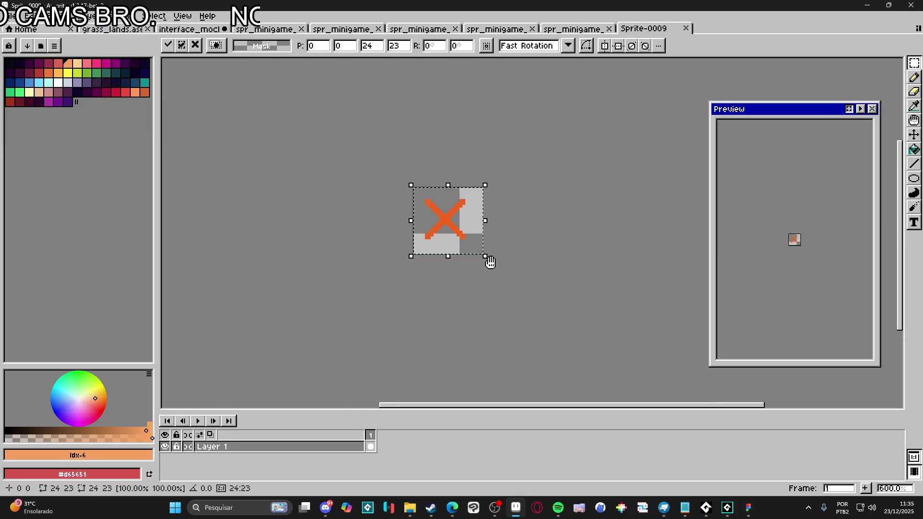
Step: Enlarge the canvas to 104×95, nudge the X one pixel right, and add Layer 2
{"action": "key", "text": "ctrl+alt+c"}
{"action": "left_click_drag", "start_coordinate": [486, 226], "coordinate": [572, 226]}
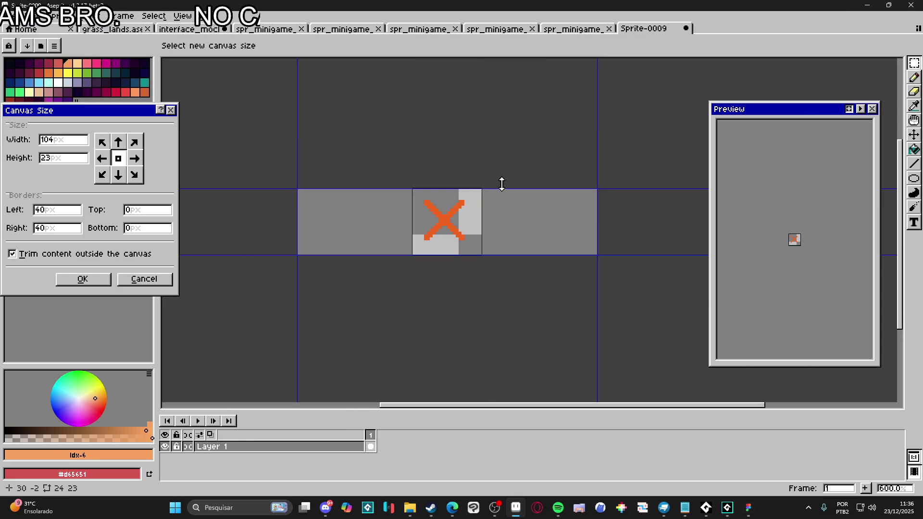
{"action": "left_click_drag", "start_coordinate": [502, 185], "coordinate": [474, 83]}
{"action": "left_click", "coordinate": [83, 279]}
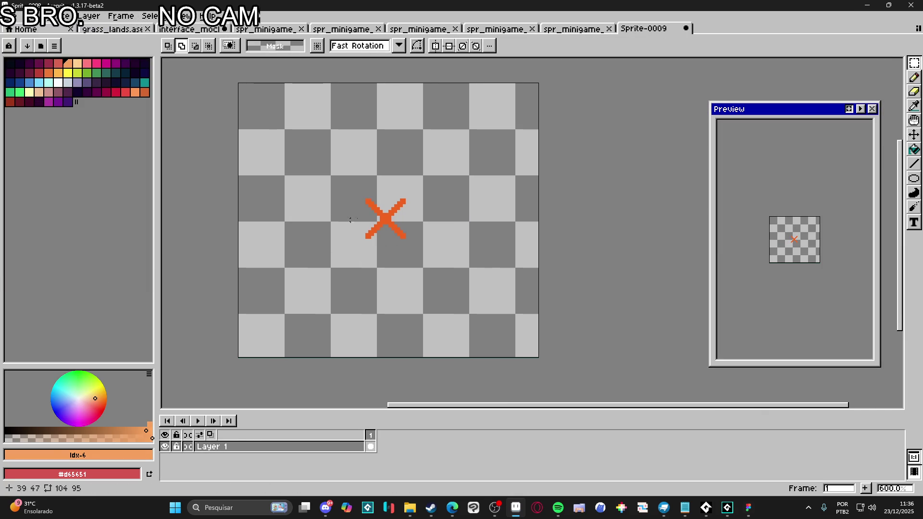
{"action": "key", "text": "v"}
{"action": "key", "text": "ctrl+a"}
{"action": "key", "text": "Right"}
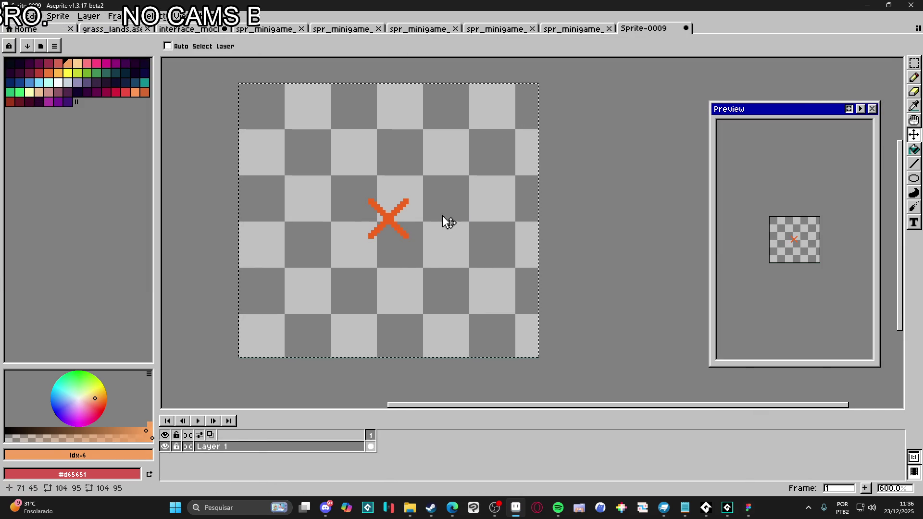
{"action": "left_click", "coordinate": [353, 452]}
{"action": "key", "text": "shift+n"}
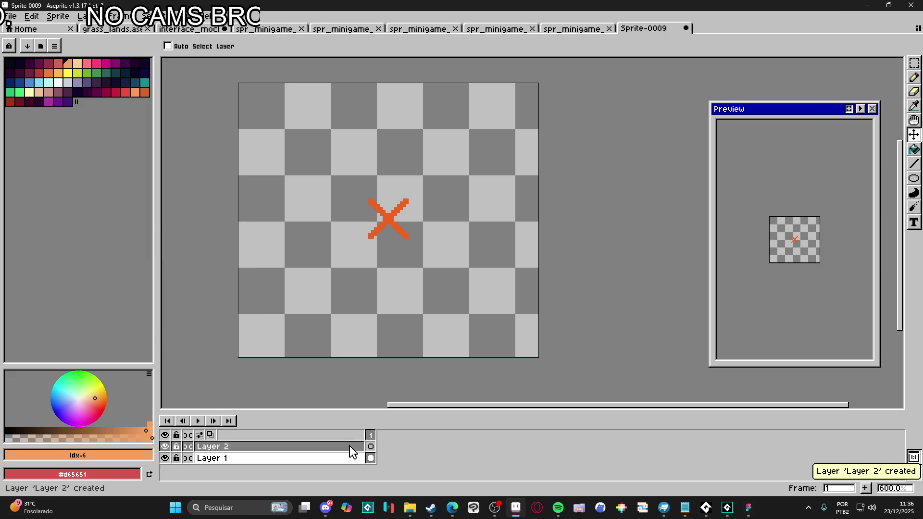
Step: Move Layer 2 below Layer 1 and set up a near-black 5px pencil
{"action": "left_click_drag", "start_coordinate": [332, 447], "coordinate": [350, 467]}
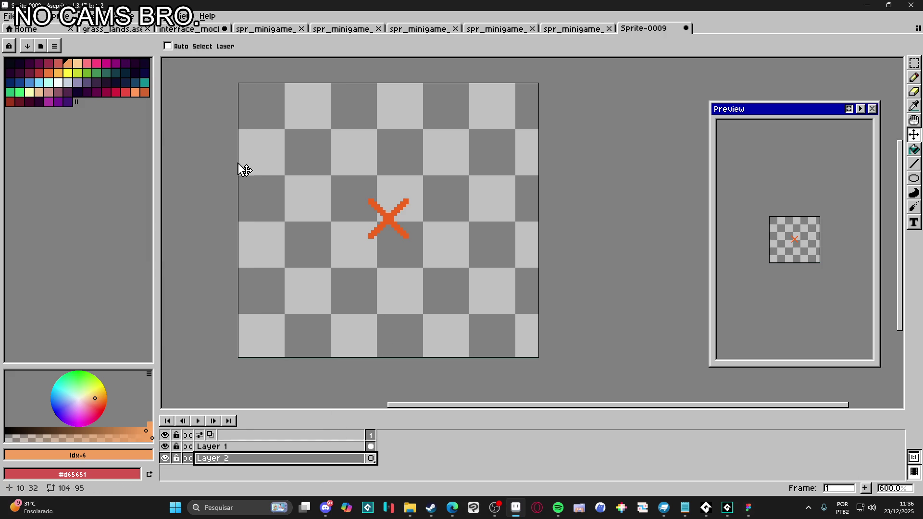
{"action": "left_click", "coordinate": [10, 63]}
{"action": "key", "text": "b"}
{"action": "scroll", "coordinate": [382, 214], "scroll_direction": "up", "scroll_amount": 4}
{"action": "mouse_move", "coordinate": [402, 258]}
{"action": "left_mouse_down"}
{"action": "mouse_move", "coordinate": [367, 237]}
{"action": "mouse_move", "coordinate": [498, 355]}
{"action": "left_mouse_up"}
{"action": "key", "text": "minus"}
{"action": "key", "text": "minus"}
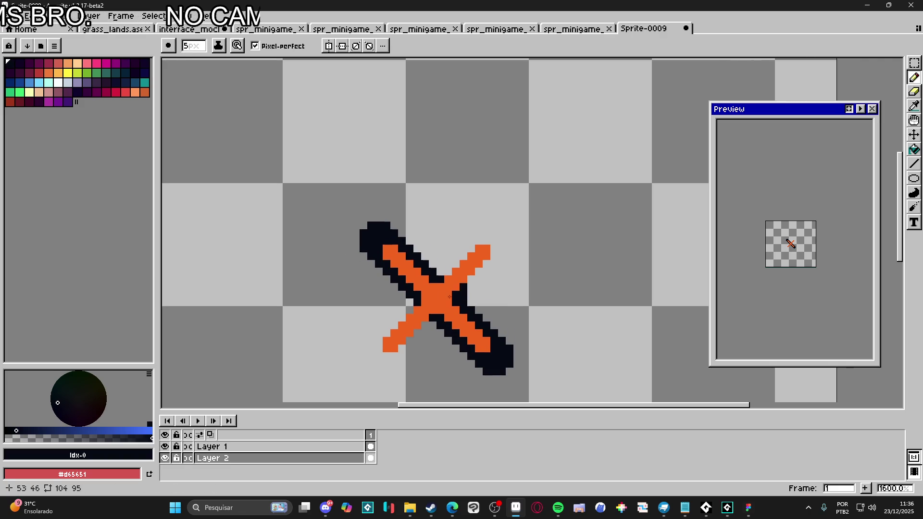
Step: Paint thick dark outlines extending all four arms along both diagonals of the X
{"action": "left_click_drag", "start_coordinate": [443, 297], "coordinate": [498, 236]}
{"action": "left_click_drag", "start_coordinate": [428, 317], "coordinate": [377, 359]}
{"action": "left_click", "coordinate": [362, 374], "text": "shift"}
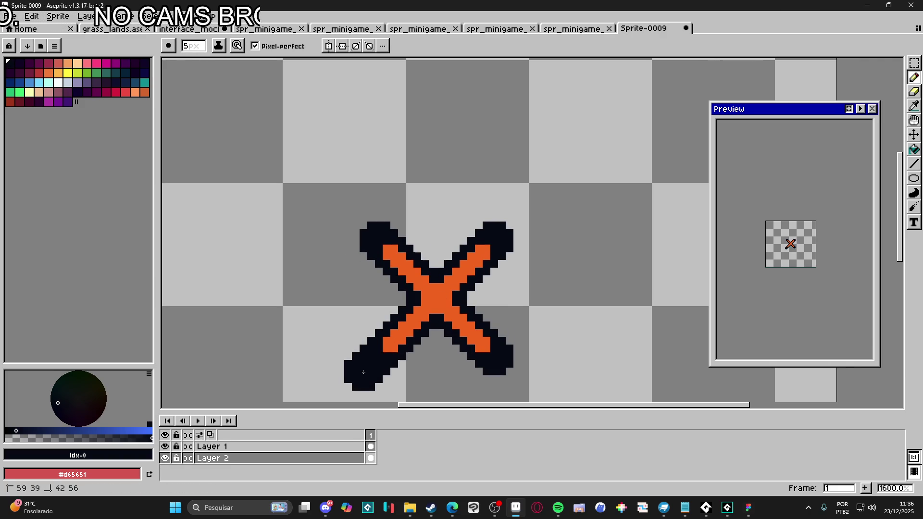
{"action": "left_click_drag", "start_coordinate": [496, 228], "coordinate": [519, 217]}
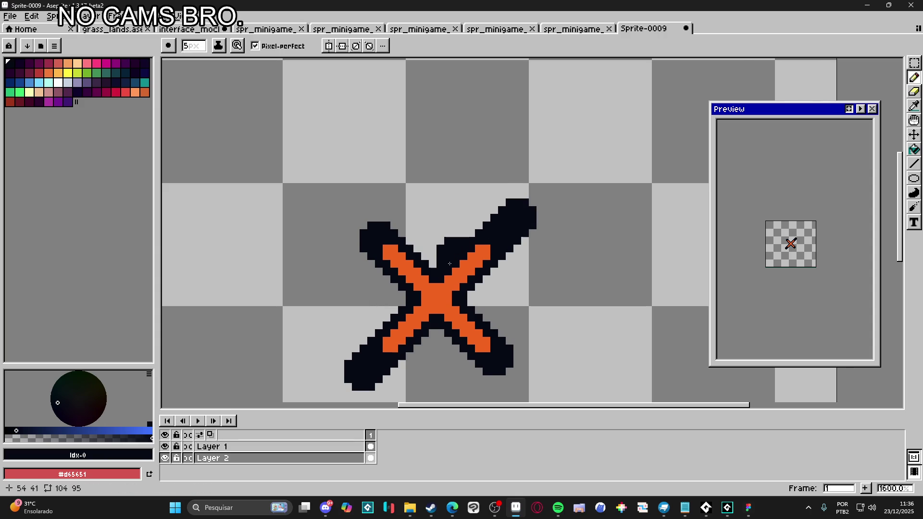
{"action": "left_click", "coordinate": [361, 223], "text": "shift"}
{"action": "left_click", "coordinate": [430, 301]}
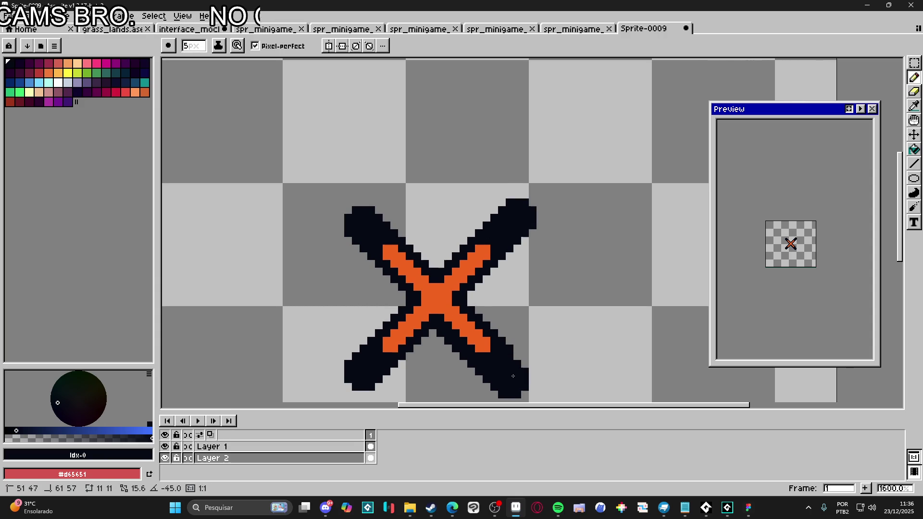
{"action": "left_click_drag", "start_coordinate": [515, 375], "coordinate": [464, 284]}
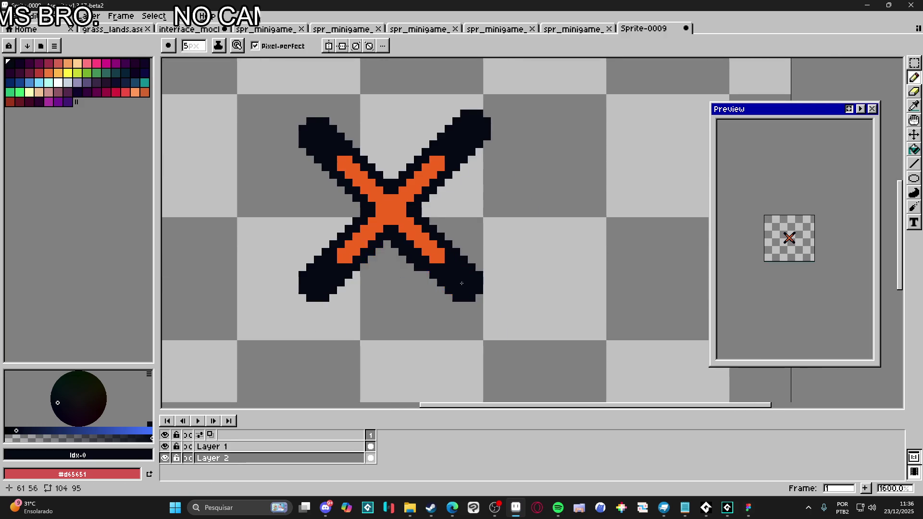
Step: Add frame 2, erase its outline, and draw 4px black lines over all four arms
{"action": "left_click", "coordinate": [866, 489]}
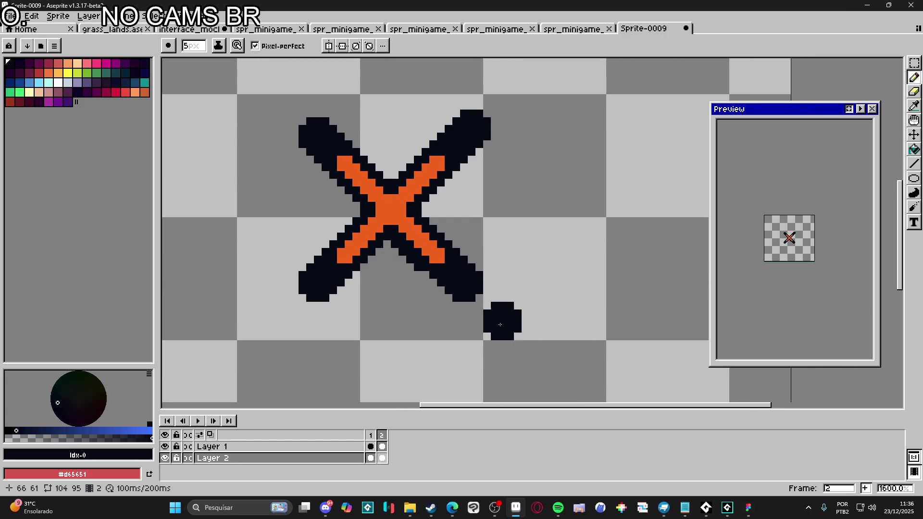
{"action": "key", "text": "e"}
{"action": "key", "text": "plus"}
{"action": "key", "text": "plus"}
{"action": "key", "text": "plus"}
{"action": "left_click_drag", "start_coordinate": [460, 256], "coordinate": [366, 217]}
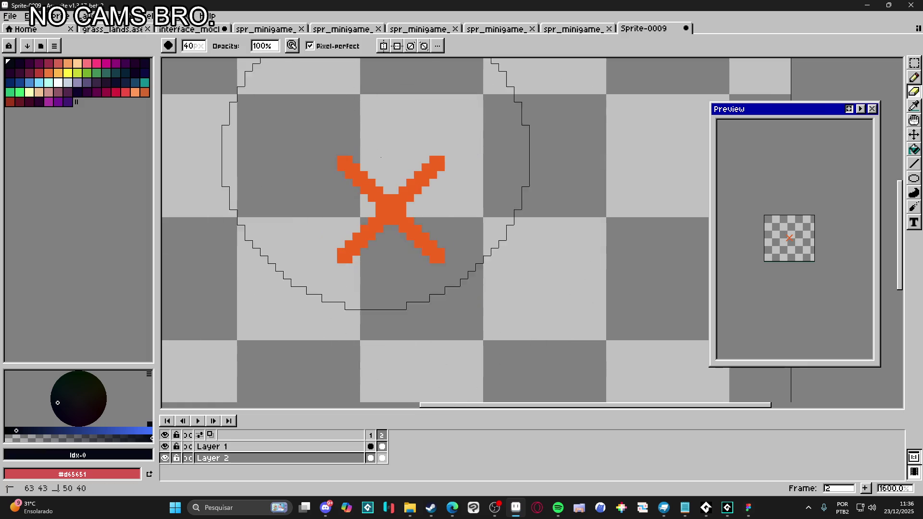
{"action": "key", "text": "b"}
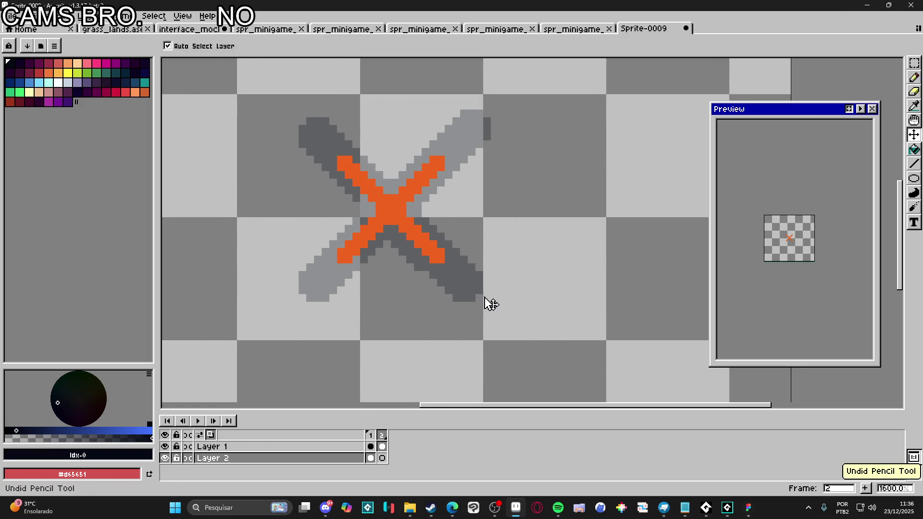
{"action": "key", "text": "minus"}
{"action": "left_click_drag", "start_coordinate": [484, 303], "coordinate": [441, 262]}
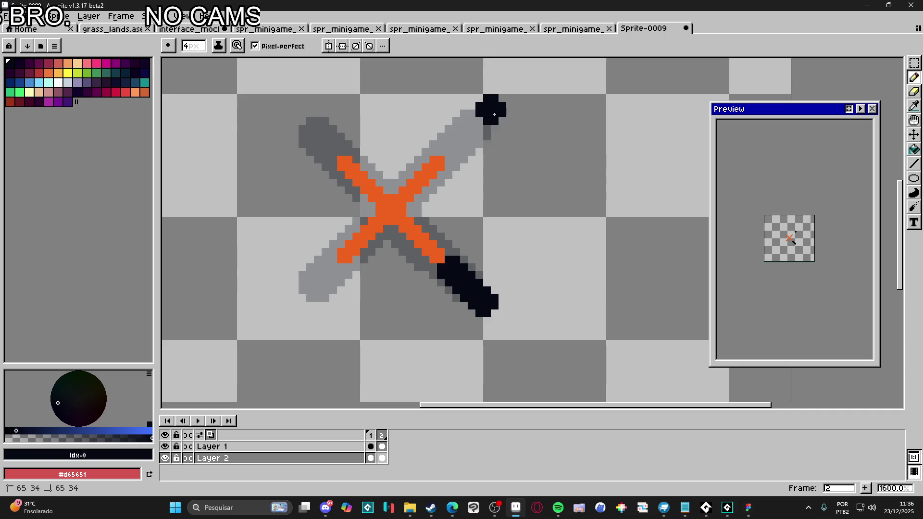
{"action": "left_click_drag", "start_coordinate": [491, 104], "coordinate": [438, 159]}
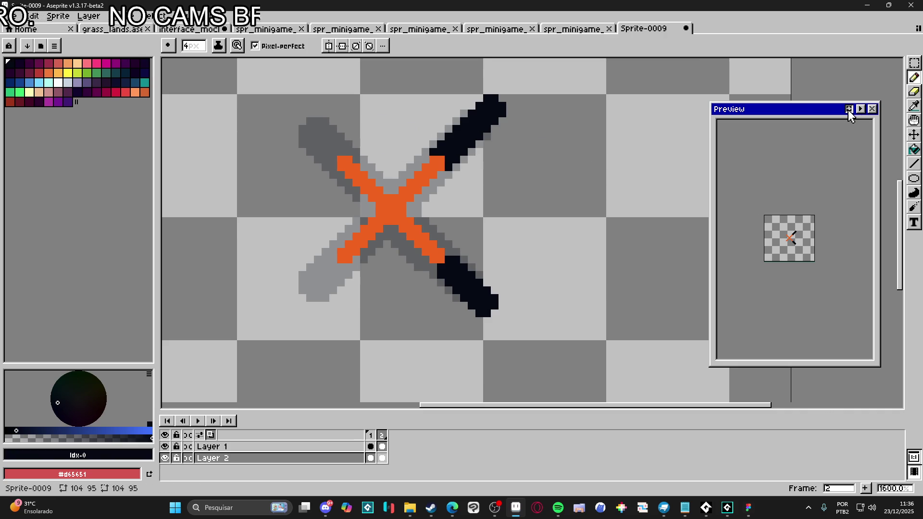
{"action": "scroll", "coordinate": [808, 232], "scroll_direction": "up", "scroll_amount": 3}
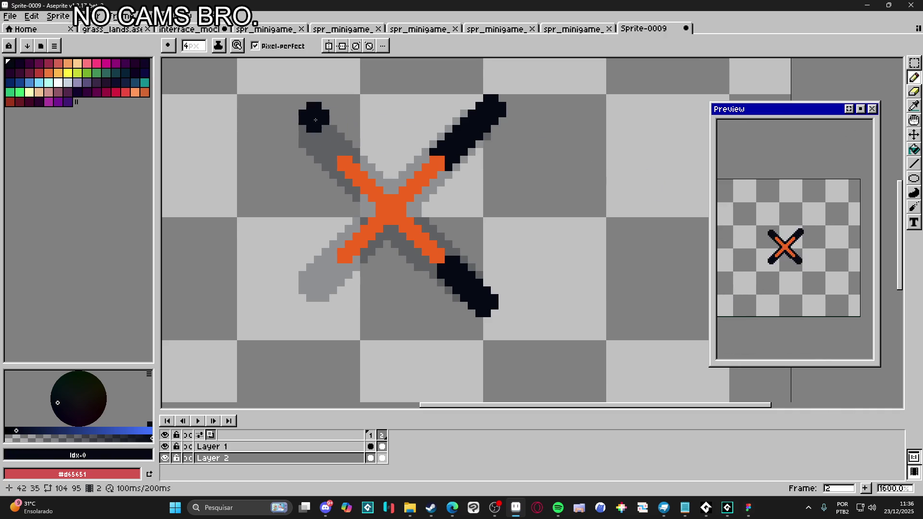
{"action": "left_click_drag", "start_coordinate": [299, 119], "coordinate": [343, 164]}
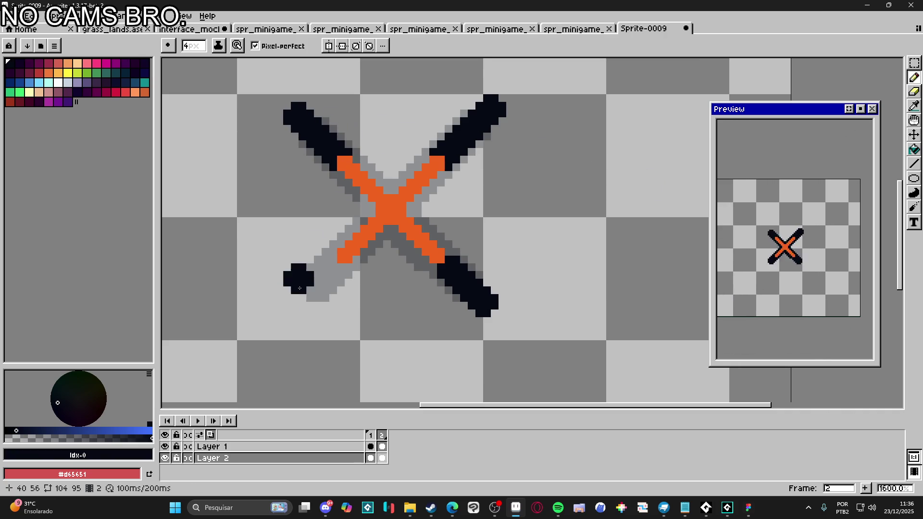
{"action": "left_click_drag", "start_coordinate": [294, 313], "coordinate": [341, 267]}
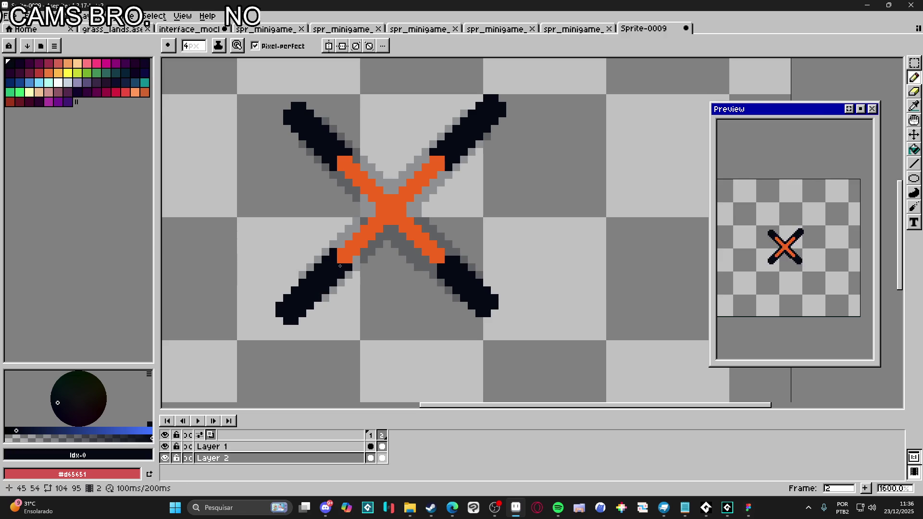
Step: Add frame 3 with only black tips on the four blade ends, then add frame 4
{"action": "left_click", "coordinate": [865, 488]}
{"action": "key", "text": "e"}
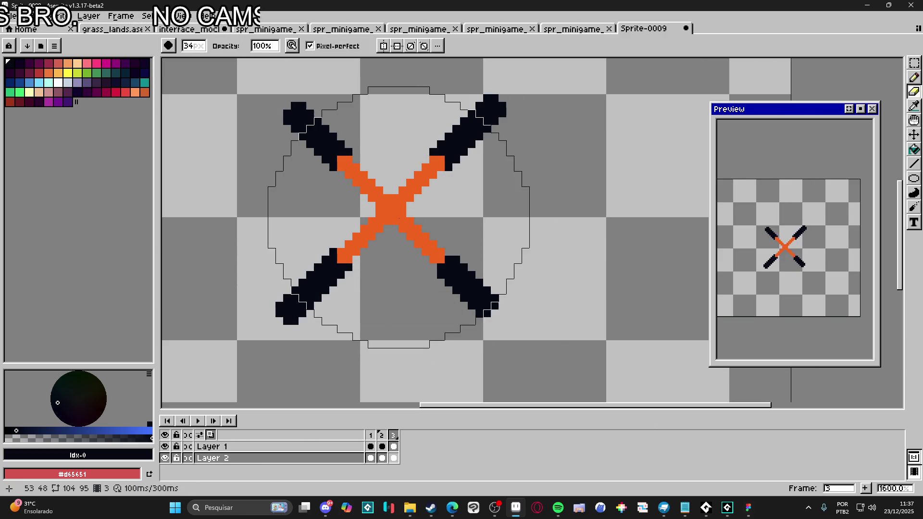
{"action": "left_click_drag", "start_coordinate": [501, 199], "coordinate": [367, 226]}
{"action": "key", "text": "b"}
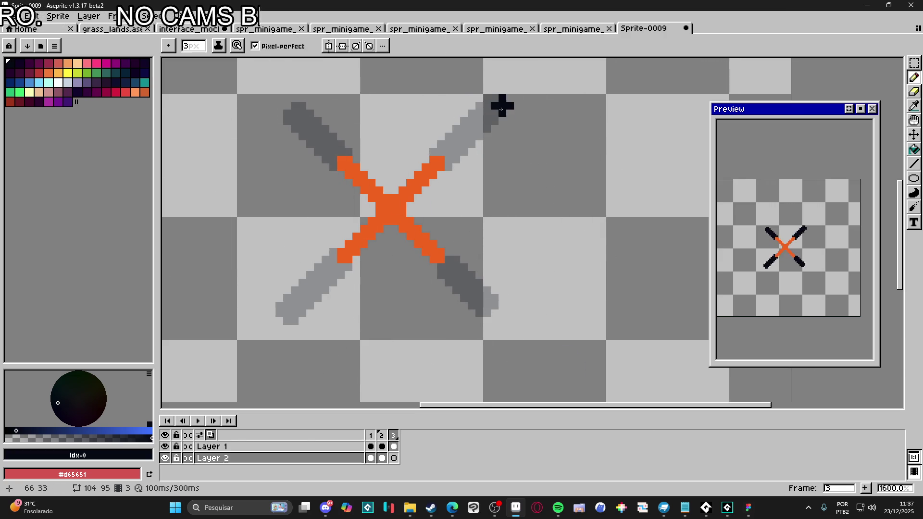
{"action": "left_click_drag", "start_coordinate": [501, 95], "coordinate": [482, 118]}
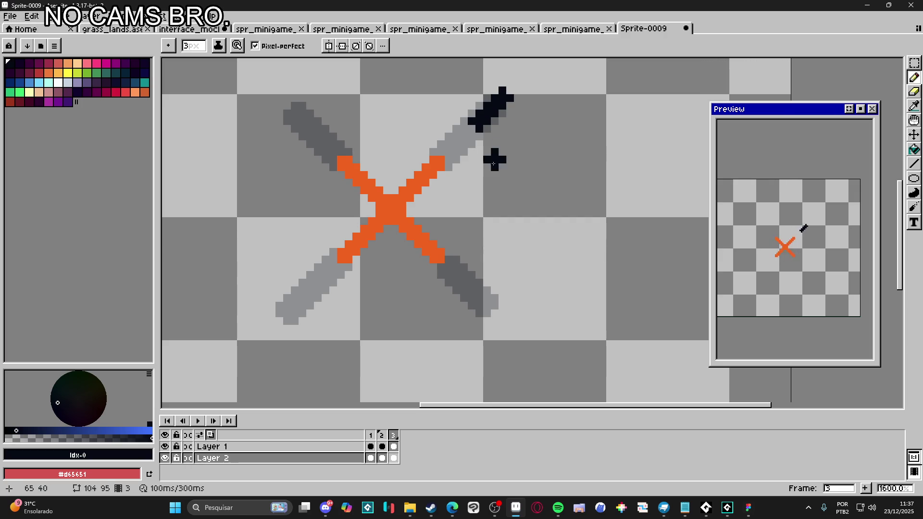
{"action": "left_click_drag", "start_coordinate": [501, 319], "coordinate": [479, 292]}
{"action": "left_click_drag", "start_coordinate": [269, 328], "coordinate": [295, 301]}
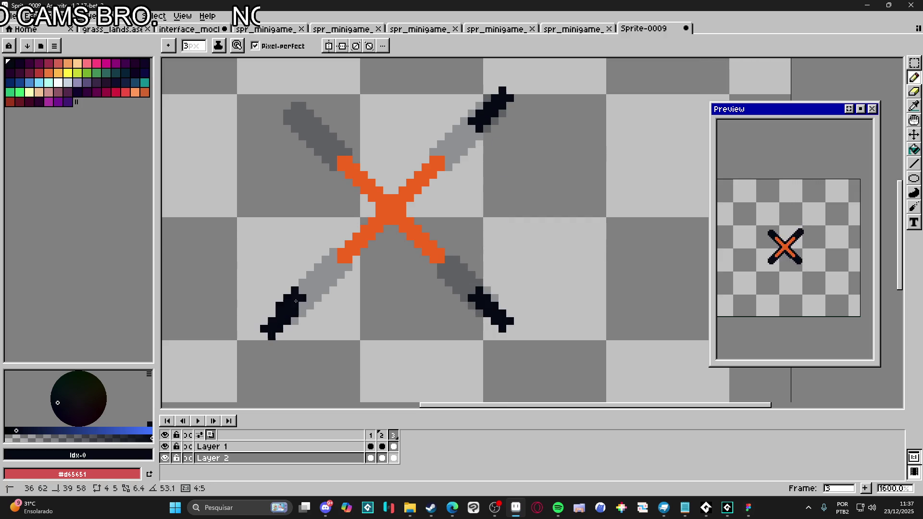
{"action": "left_click_drag", "start_coordinate": [279, 98], "coordinate": [309, 121]}
{"action": "left_click", "coordinate": [308, 125]}
{"action": "key", "text": "ctrl+z"}
{"action": "left_click", "coordinate": [276, 99], "text": "shift"}
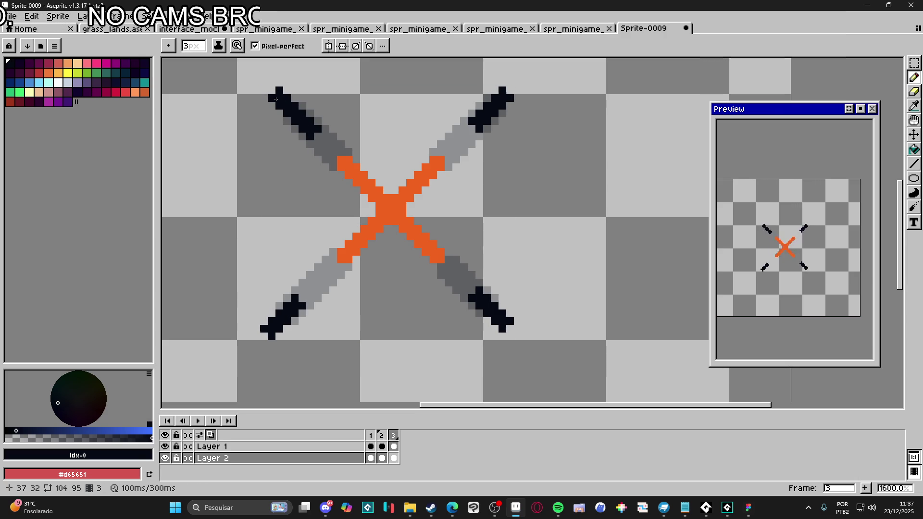
{"action": "left_click", "coordinate": [865, 488]}
Step: On frame 4, erase the dark blades and leave small dark dots at the corners
{"action": "key", "text": "e"}
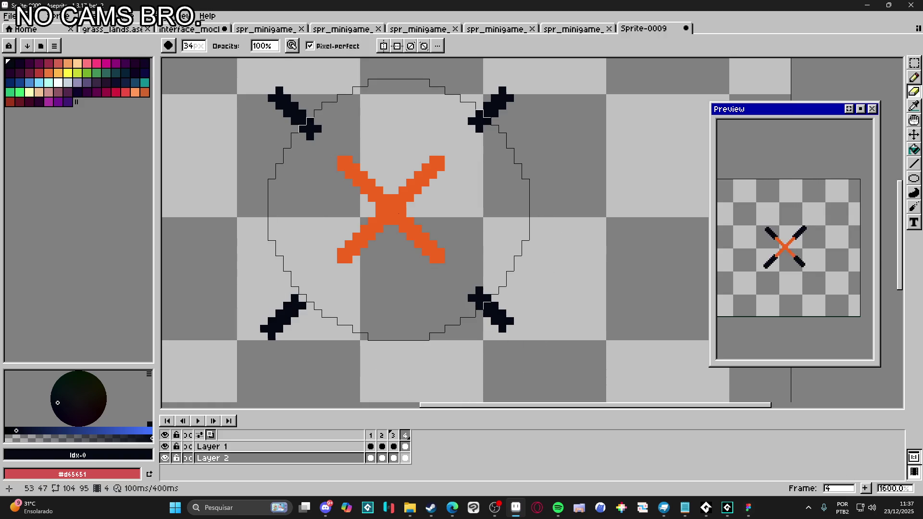
{"action": "key", "text": "plus"}
{"action": "key", "text": "plus"}
{"action": "left_click_drag", "start_coordinate": [495, 303], "coordinate": [355, 200]}
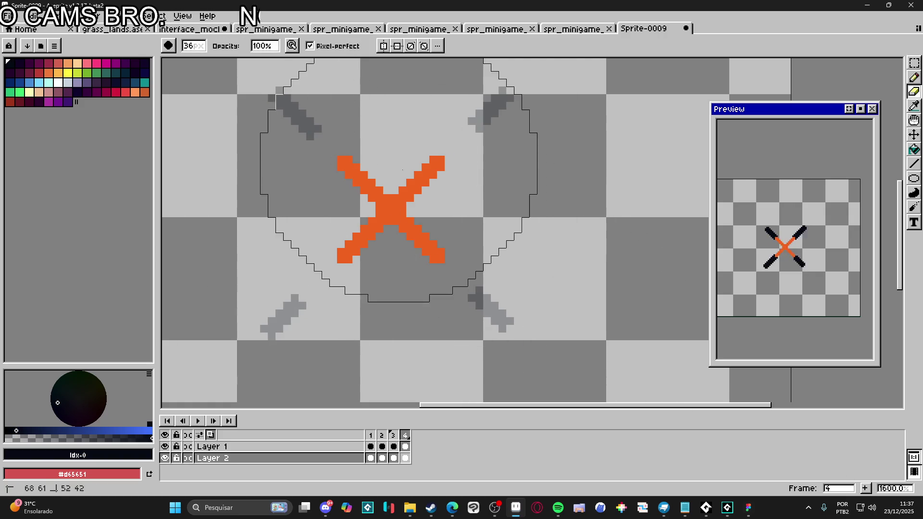
{"action": "key", "text": "b"}
{"action": "left_click", "coordinate": [505, 320]}
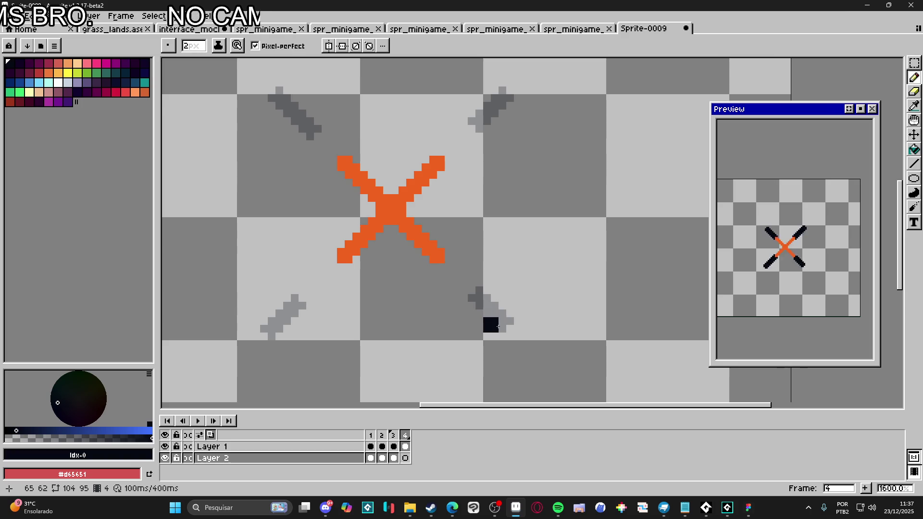
{"action": "left_click", "coordinate": [510, 329]}
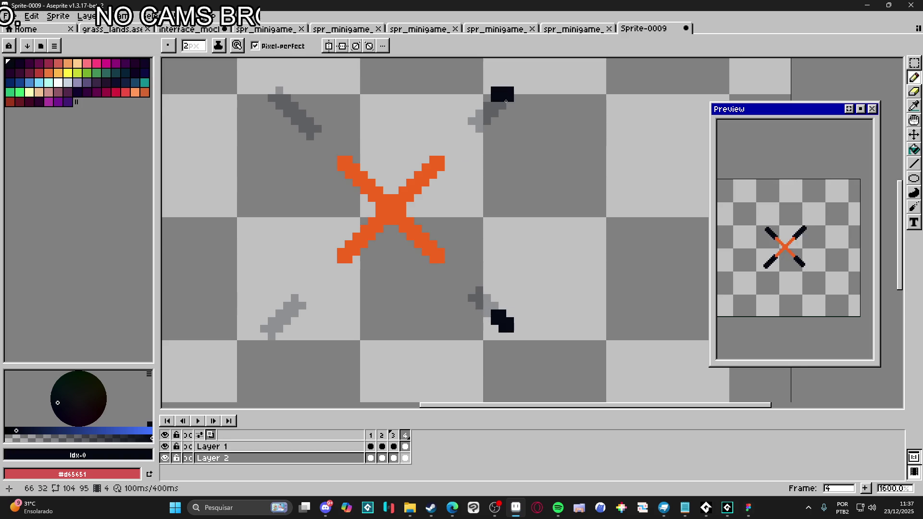
{"action": "left_click", "coordinate": [269, 326]}
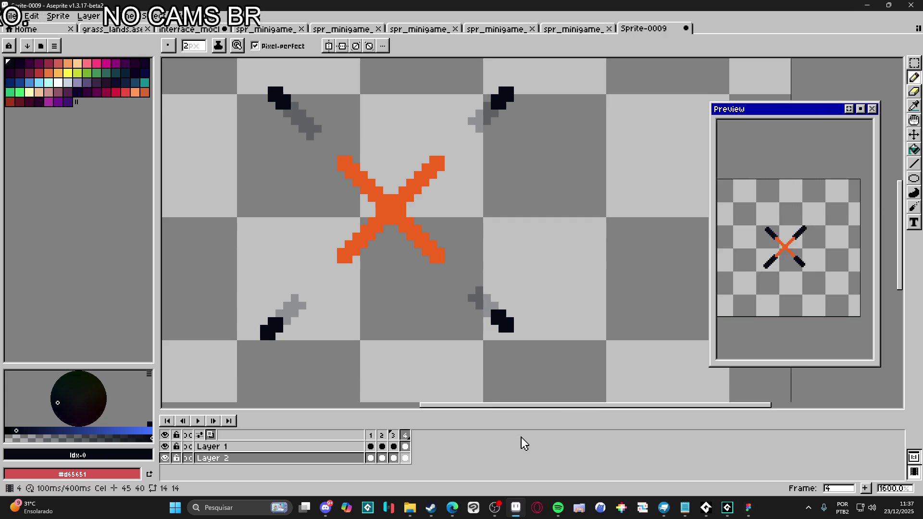
Step: Add frame 5 and erase all four corner dots, leaving only the orange X
{"action": "left_click", "coordinate": [864, 489]}
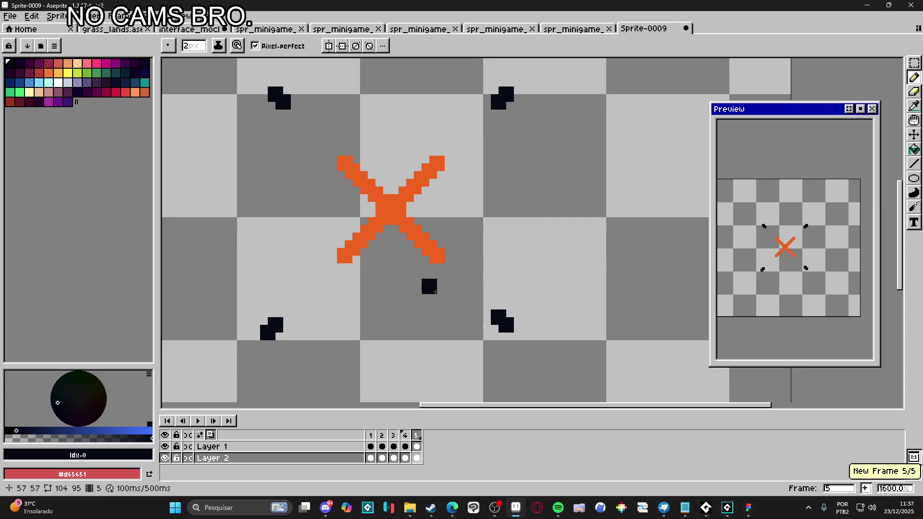
{"action": "key", "text": "e"}
{"action": "left_click", "coordinate": [595, 336]}
{"action": "left_click", "coordinate": [503, 98]}
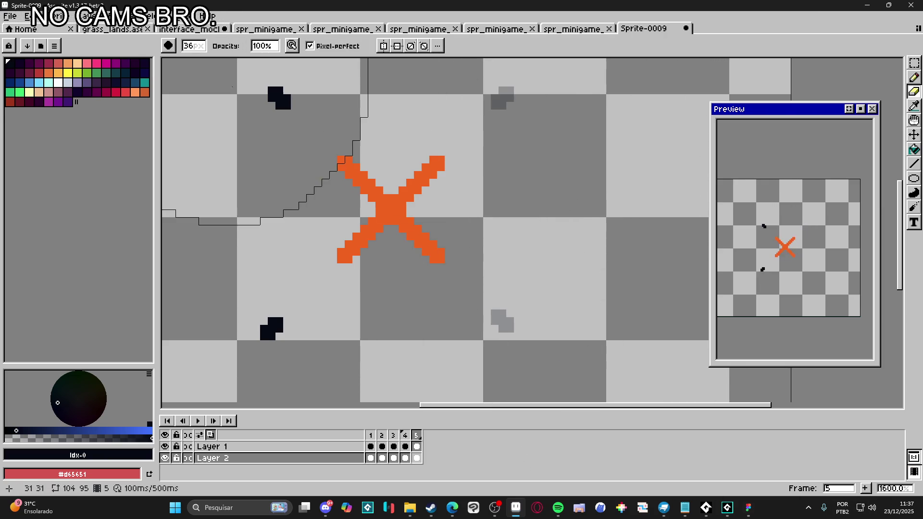
{"action": "left_click", "coordinate": [280, 98]}
{"action": "left_click", "coordinate": [271, 329]}
Step: Trim the sprite down to its 33×33 content with Sprite > Trim
{"action": "left_click", "coordinate": [52, 15]}
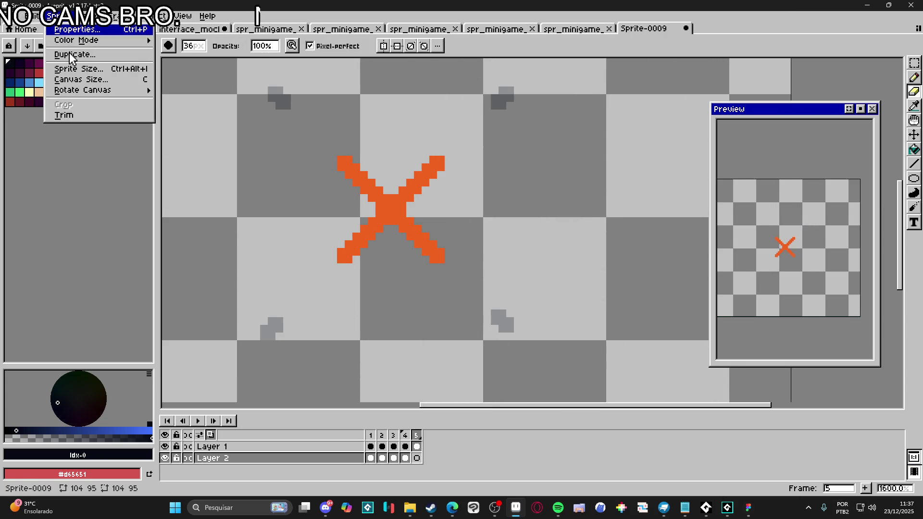
{"action": "left_click", "coordinate": [96, 113]}
{"action": "scroll", "coordinate": [388, 246], "scroll_direction": "down", "scroll_amount": 1}
{"action": "left_click_drag", "start_coordinate": [387, 246], "coordinate": [435, 309]}
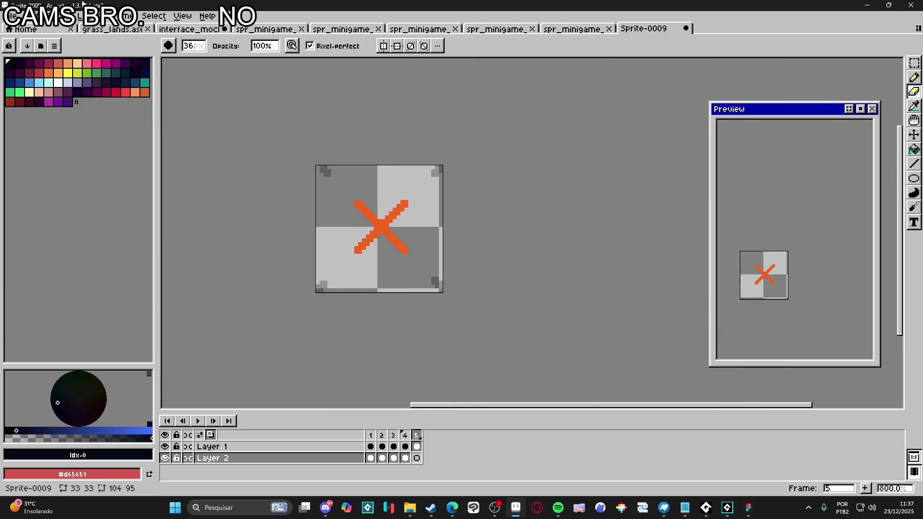
{"action": "left_click", "coordinate": [7, 16]}
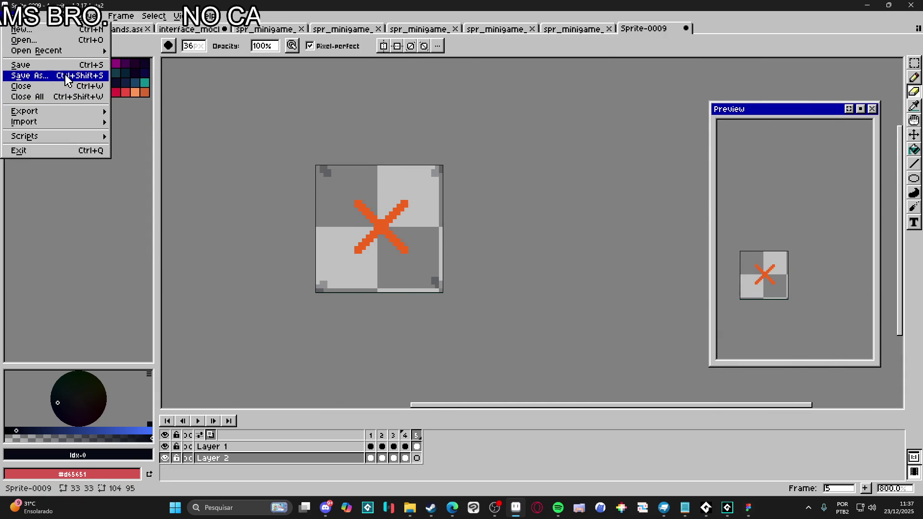
Step: Save As with the gif files type under the name spr_minigame_fail_effect
{"action": "left_click", "coordinate": [64, 79]}
{"action": "left_click", "coordinate": [439, 361]}
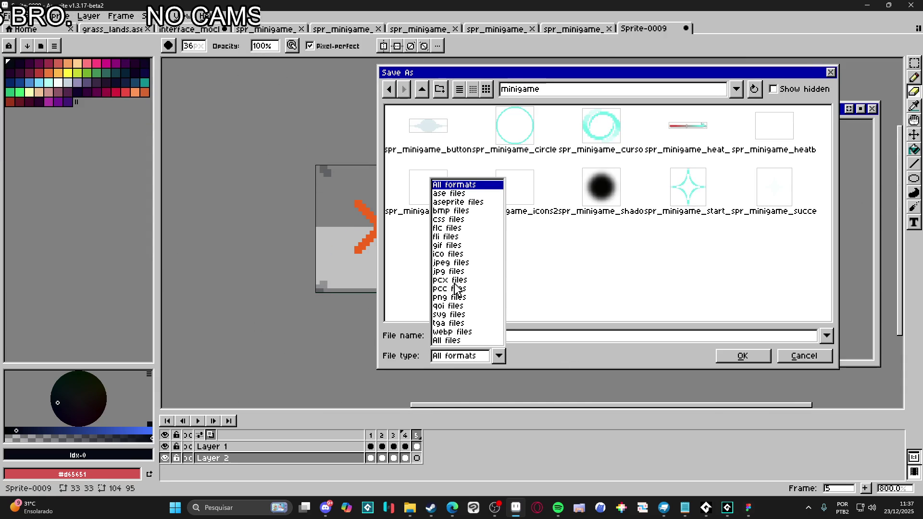
{"action": "left_click", "coordinate": [450, 249]}
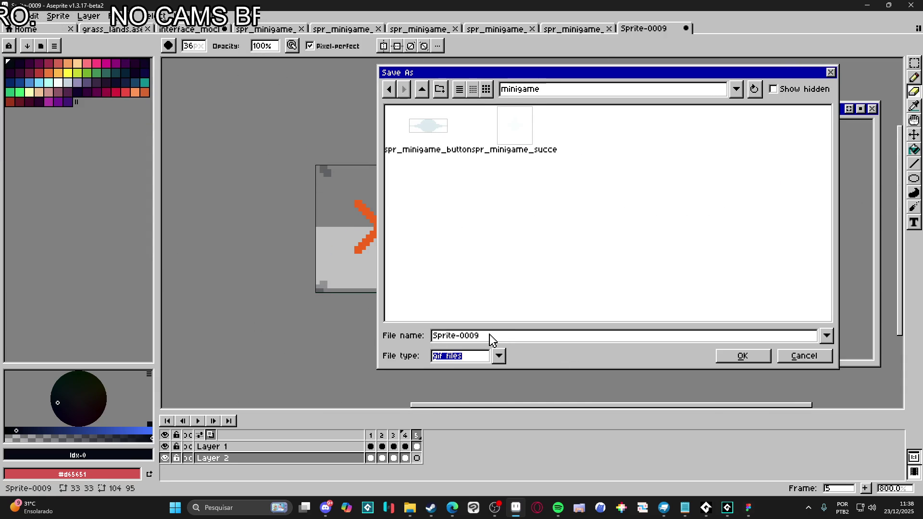
{"action": "double_click", "coordinate": [498, 336]}
{"action": "type", "text": "spr_minigame_fail_"}
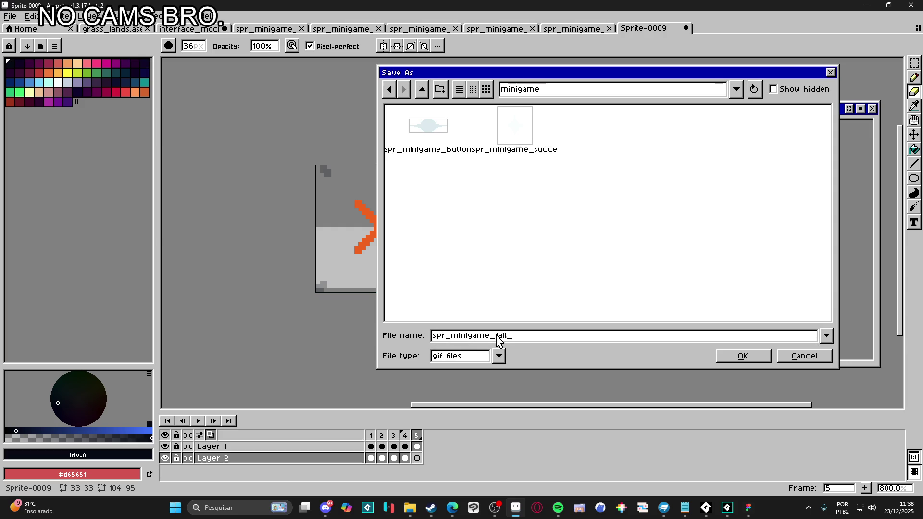
{"action": "type", "text": "ct"}
{"action": "key", "text": "Return"}
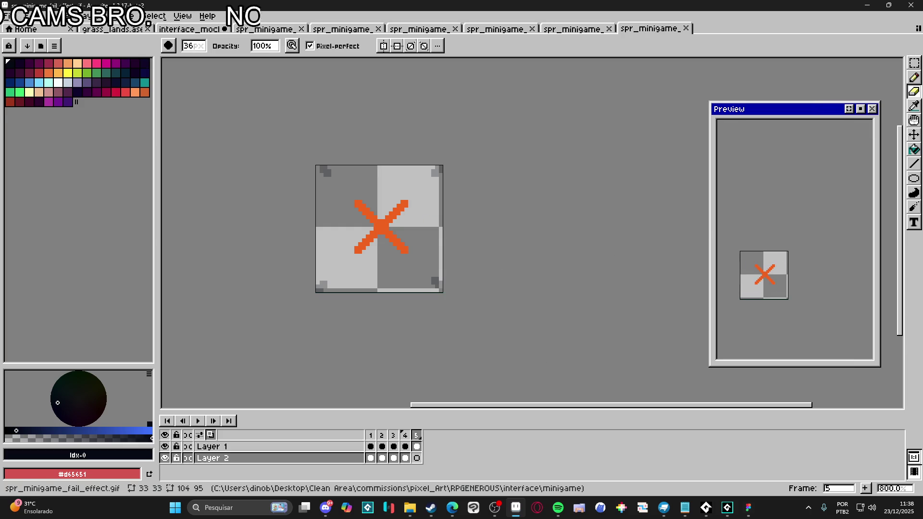
{"action": "left_click", "coordinate": [728, 507]}
Step: Import the fail effect GIF as a sprite and set its origin to Middle Centre
{"action": "scroll", "coordinate": [891, 338], "scroll_direction": "down", "scroll_amount": 4}
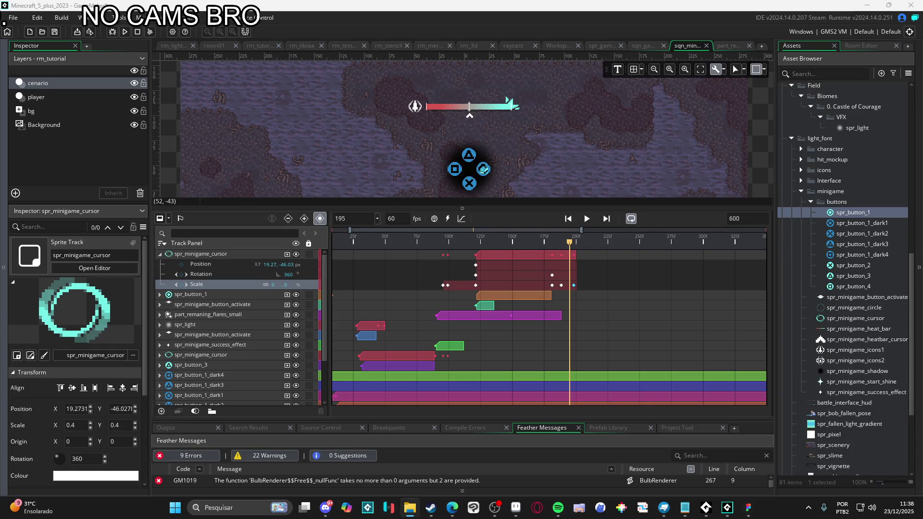
{"action": "left_click_drag", "start_coordinate": [870, 303], "coordinate": [869, 304]}
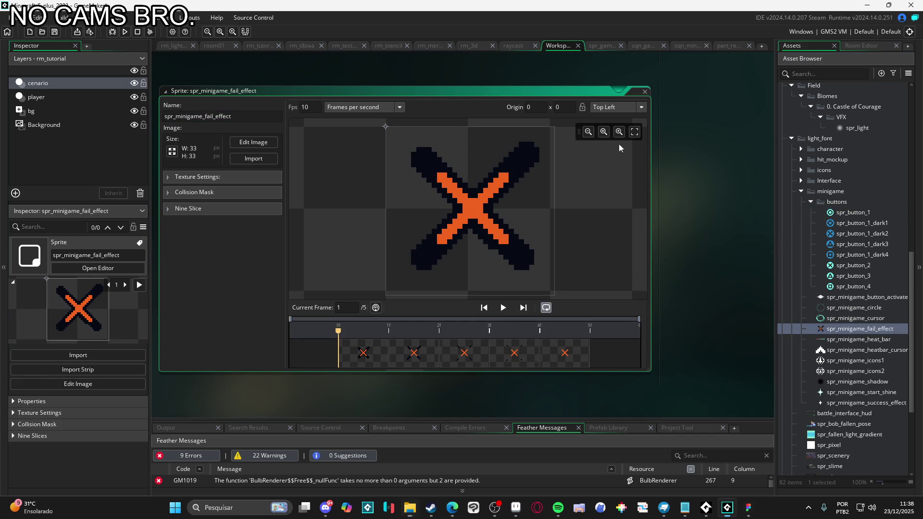
{"action": "left_click", "coordinate": [626, 108]}
{"action": "left_click", "coordinate": [612, 160]}
{"action": "type", "text": "15"}
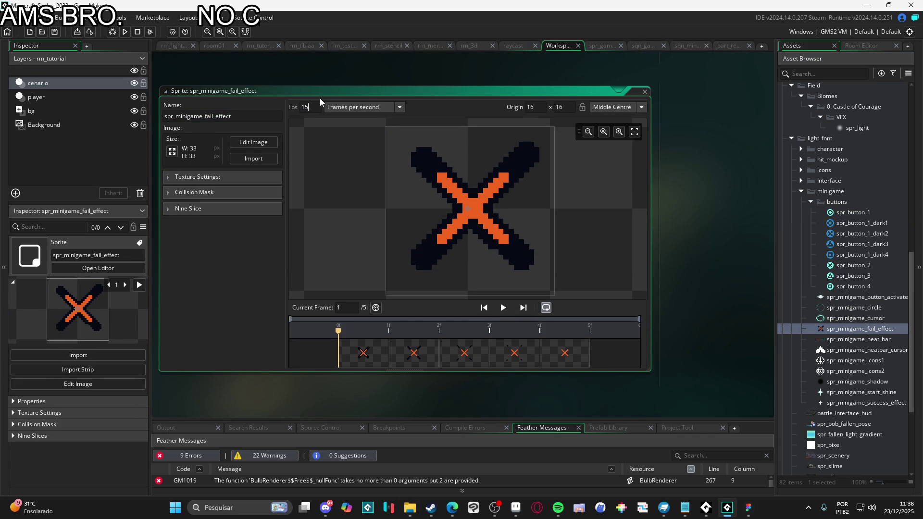
Step: Set the sprite's playback speed to 18 fps and preview the animation
{"action": "left_click", "coordinate": [504, 307]}
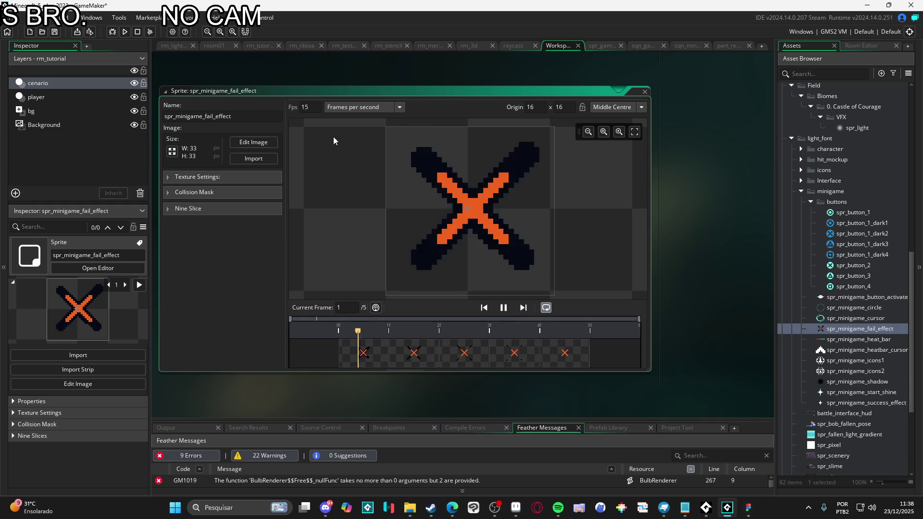
{"action": "key", "text": "BackSpace"}
{"action": "type", "text": "8"}
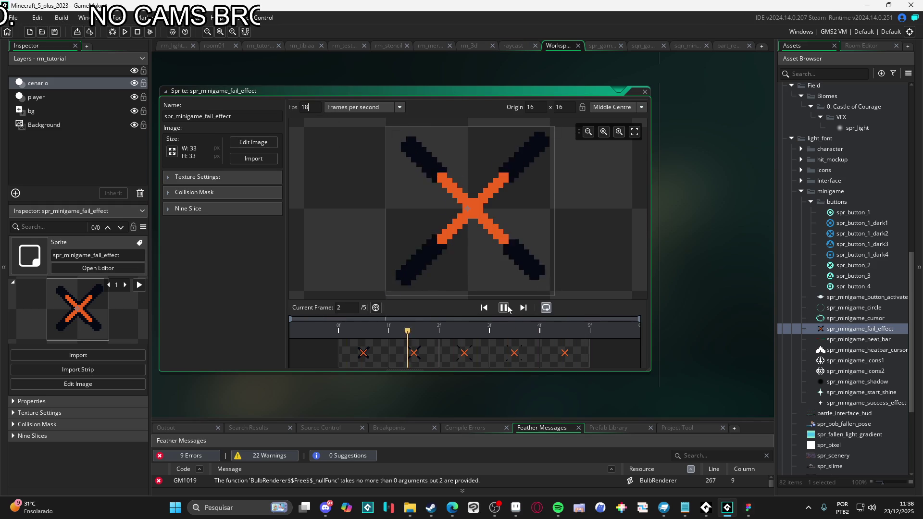
{"action": "left_click", "coordinate": [470, 331]}
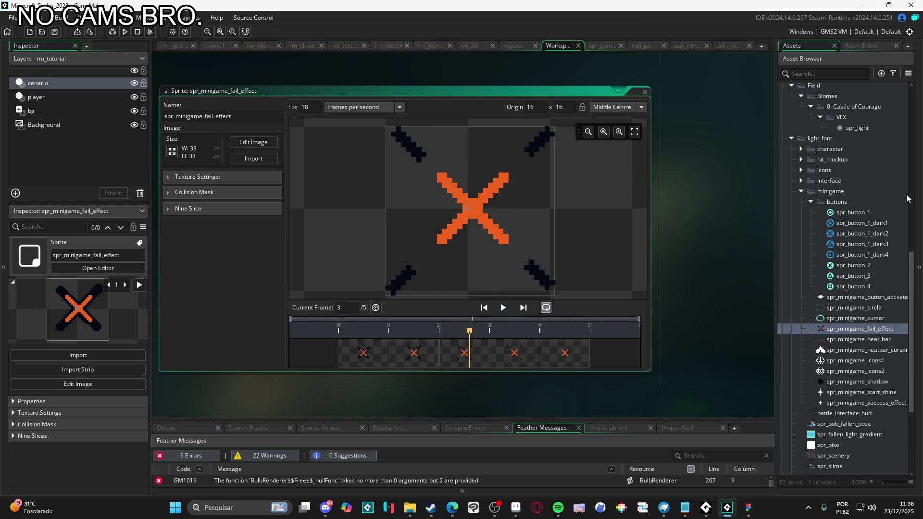
{"action": "left_click", "coordinate": [848, 330]}
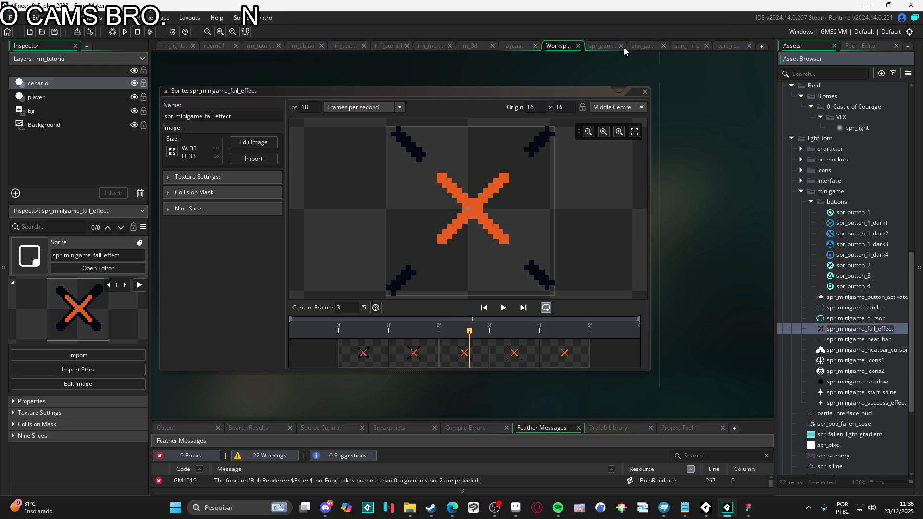
{"action": "left_click", "coordinate": [852, 308]}
{"action": "left_click", "coordinate": [856, 329]}
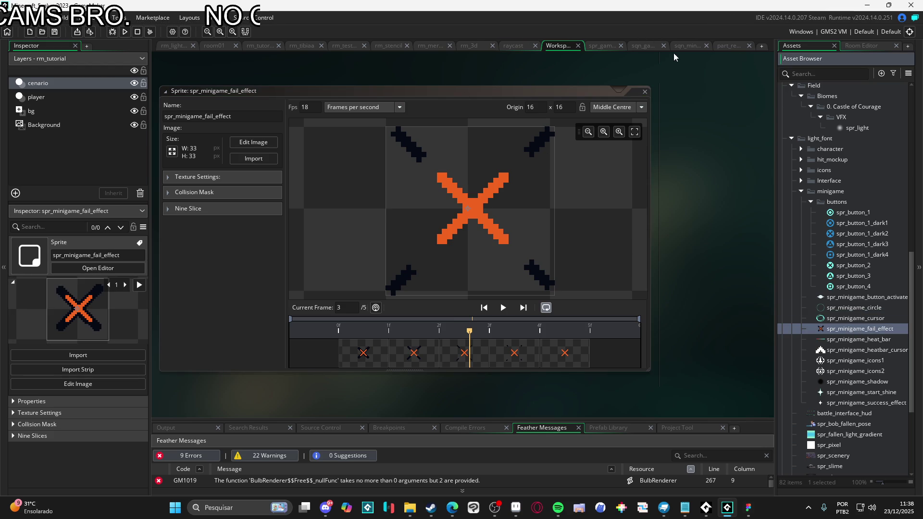
{"action": "left_click", "coordinate": [686, 46]}
Step: Place spr_minigame_fail_effect into the sequence over the X button at frame 190
{"action": "mouse_move", "coordinate": [573, 248]}
{"action": "left_mouse_down"}
{"action": "mouse_move", "coordinate": [538, 241]}
{"action": "mouse_move", "coordinate": [564, 240]}
{"action": "left_mouse_up"}
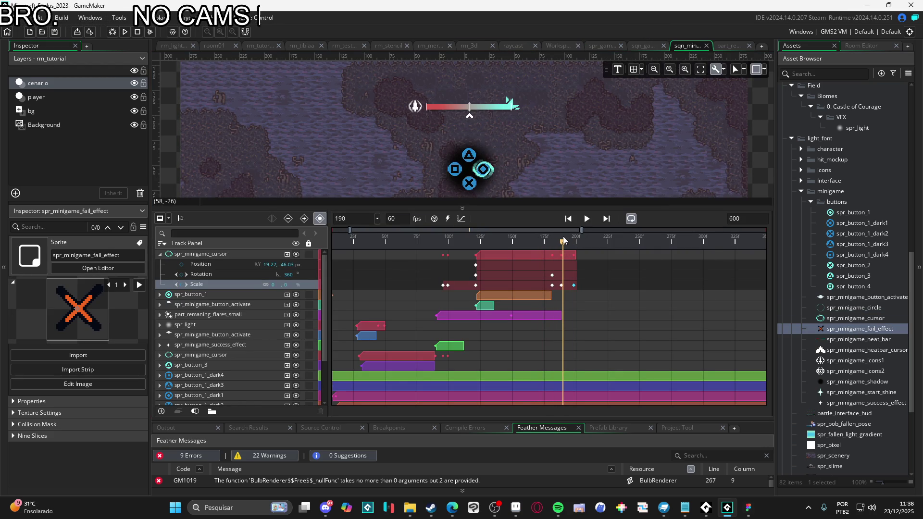
{"action": "mouse_move", "coordinate": [837, 331]}
{"action": "left_mouse_down"}
{"action": "mouse_move", "coordinate": [480, 184]}
{"action": "mouse_move", "coordinate": [485, 171]}
{"action": "left_mouse_up"}
{"action": "scroll", "coordinate": [488, 176], "scroll_direction": "up", "scroll_amount": 3}
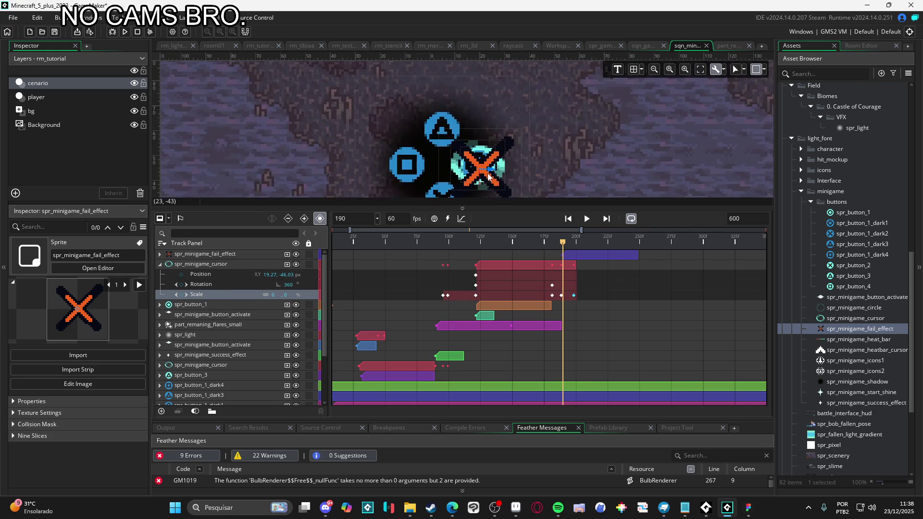
{"action": "left_click", "coordinate": [486, 173]}
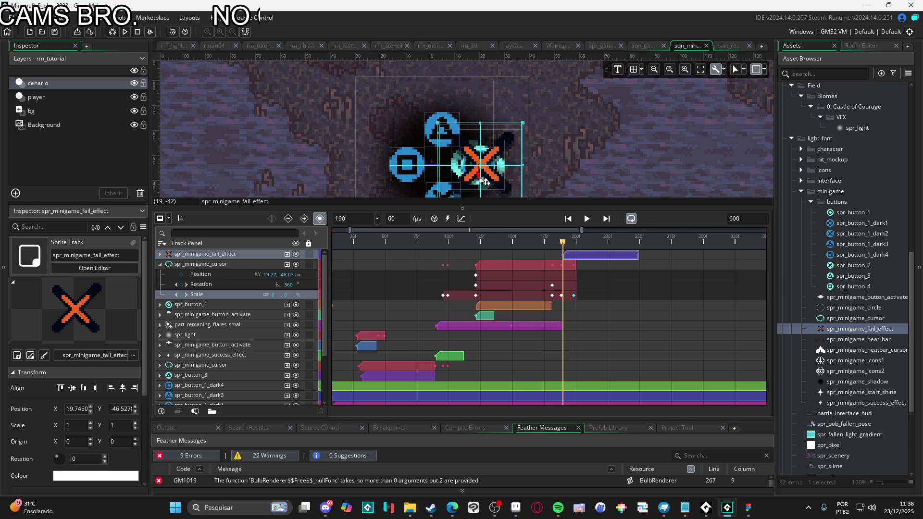
Step: Add a Position keyframe for the fail effect at frame 200
{"action": "left_click_drag", "start_coordinate": [565, 249], "coordinate": [584, 242]}
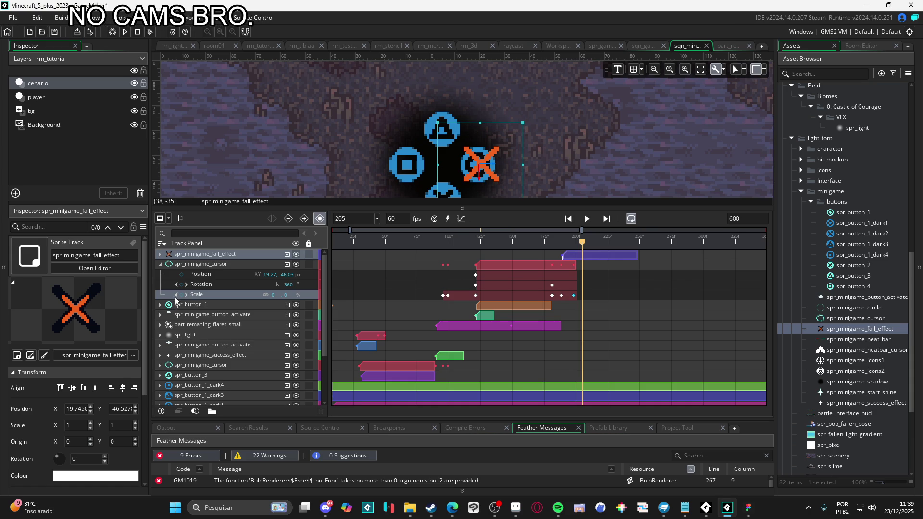
{"action": "left_click", "coordinate": [160, 254]}
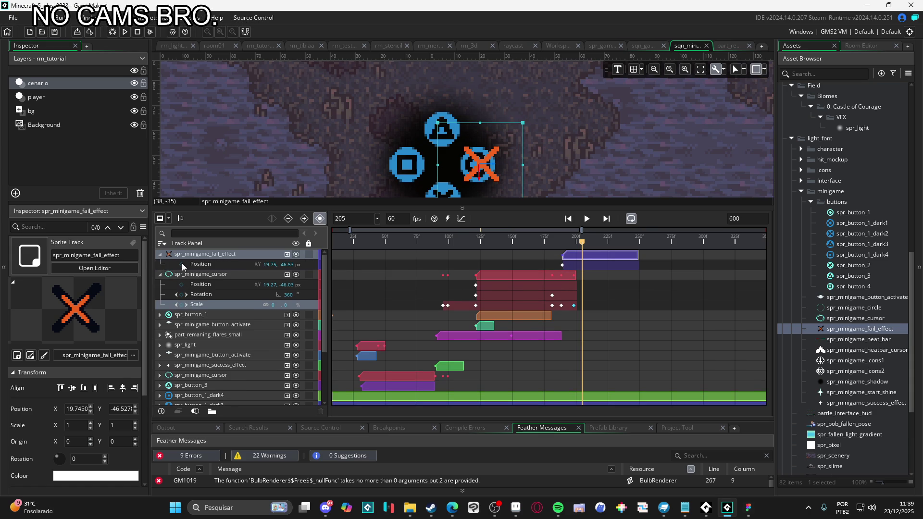
{"action": "left_click", "coordinate": [183, 265]}
{"action": "left_click", "coordinate": [562, 271]}
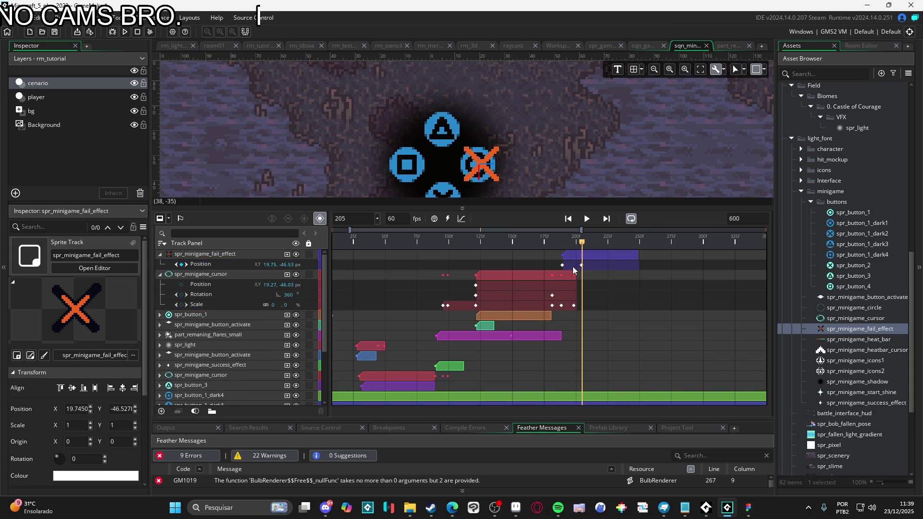
{"action": "left_click", "coordinate": [583, 265]}
{"action": "mouse_move", "coordinate": [584, 241]}
{"action": "left_mouse_down"}
{"action": "mouse_move", "coordinate": [601, 248]}
{"action": "mouse_move", "coordinate": [562, 246]}
{"action": "left_mouse_up"}
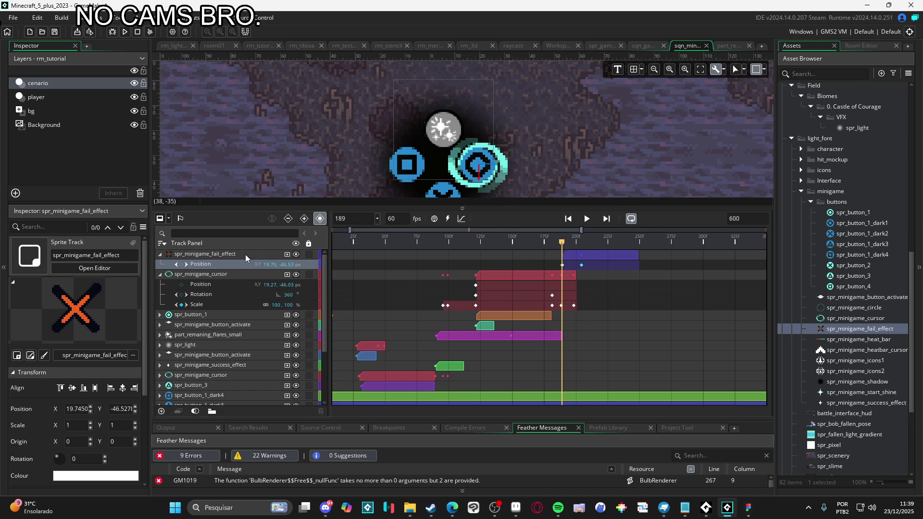
Step: Add an Image Speed track keyed at 100 on frame 205 and 0 on frame 206
{"action": "left_click", "coordinate": [287, 255]}
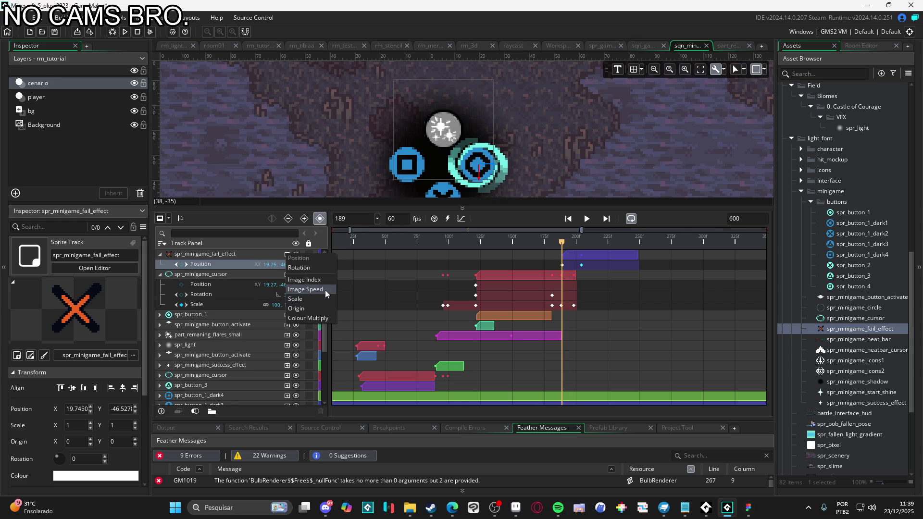
{"action": "left_click", "coordinate": [325, 290]}
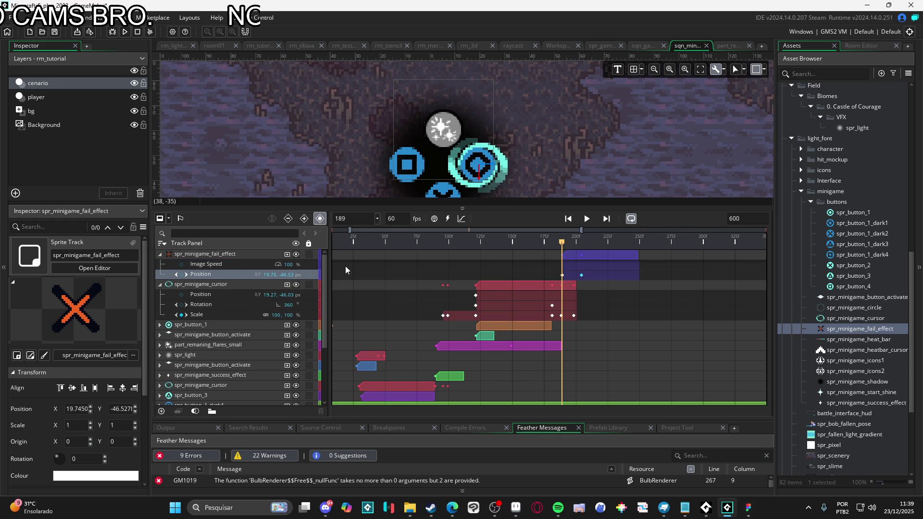
{"action": "left_click", "coordinate": [180, 264]}
{"action": "left_click_drag", "start_coordinate": [561, 244], "coordinate": [582, 245]}
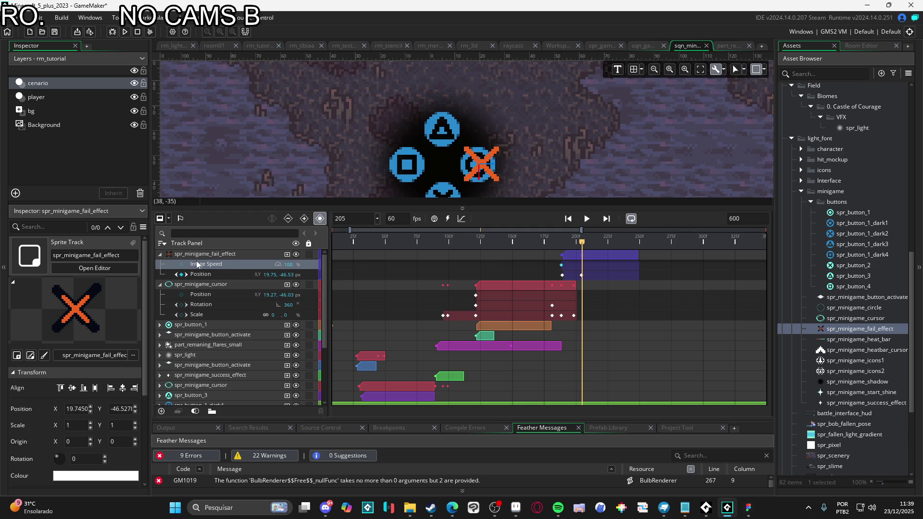
{"action": "left_click", "coordinate": [584, 244]}
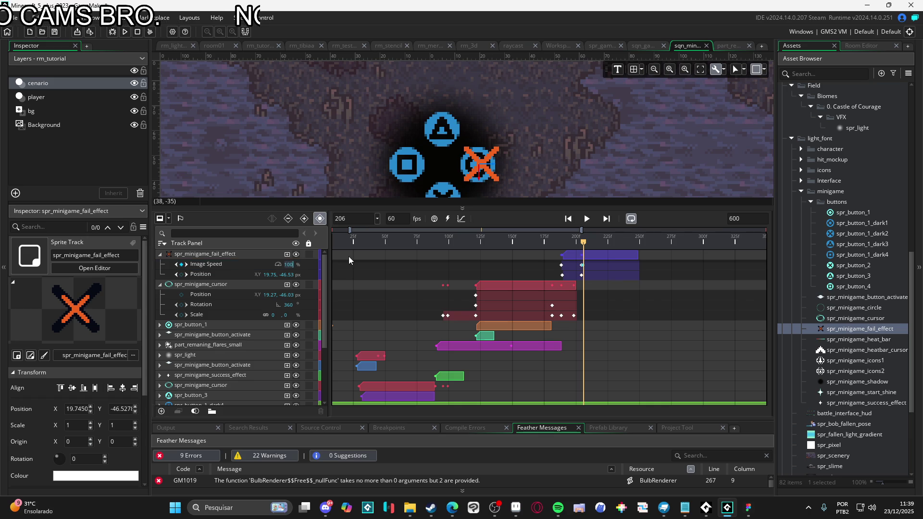
{"action": "type", "text": "0"}
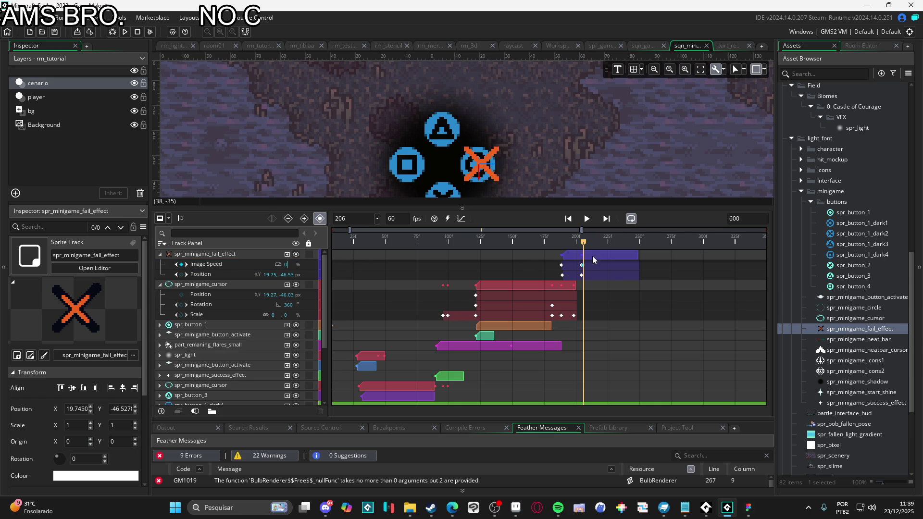
{"action": "left_click_drag", "start_coordinate": [585, 244], "coordinate": [638, 246]}
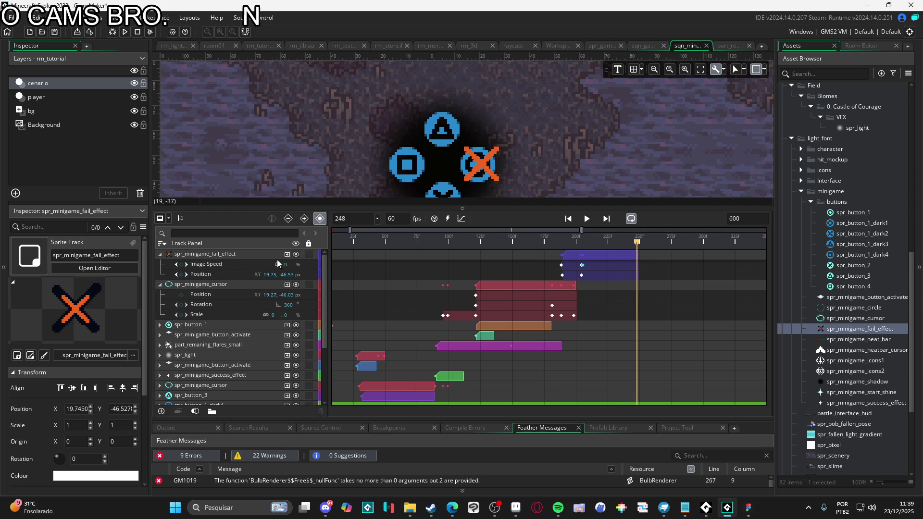
{"action": "left_click_drag", "start_coordinate": [602, 242], "coordinate": [564, 246]}
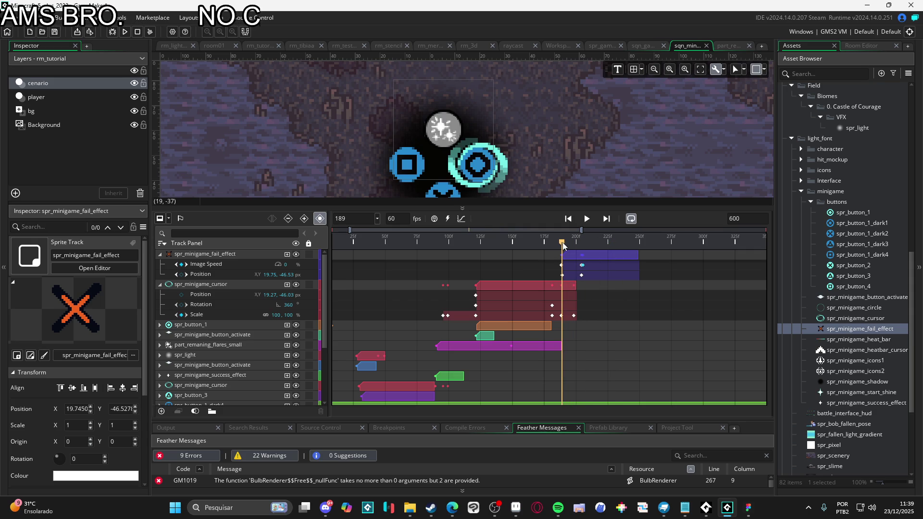
Step: Add a Rotation track keyed at 0 on frames 189 and 205
{"action": "left_click", "coordinate": [287, 255]}
{"action": "left_click", "coordinate": [301, 270]}
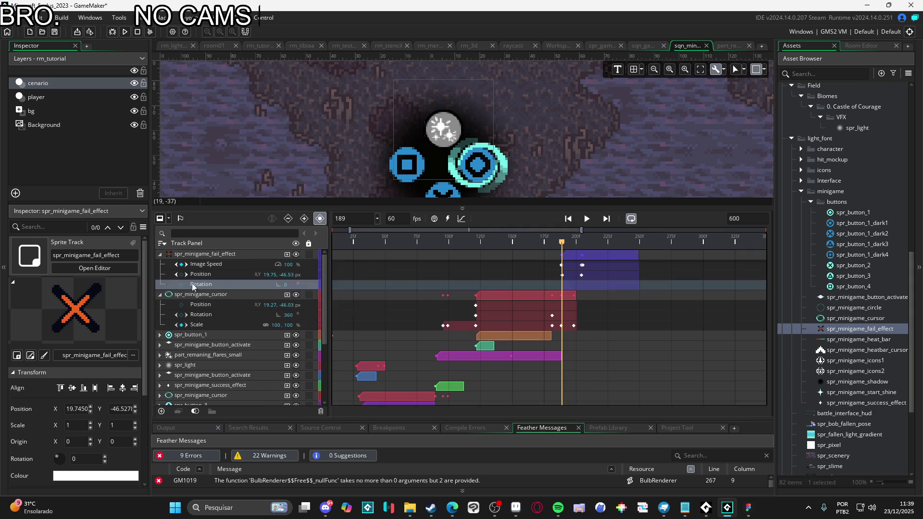
{"action": "left_click", "coordinate": [182, 284]}
{"action": "left_click_drag", "start_coordinate": [561, 243], "coordinate": [583, 252]}
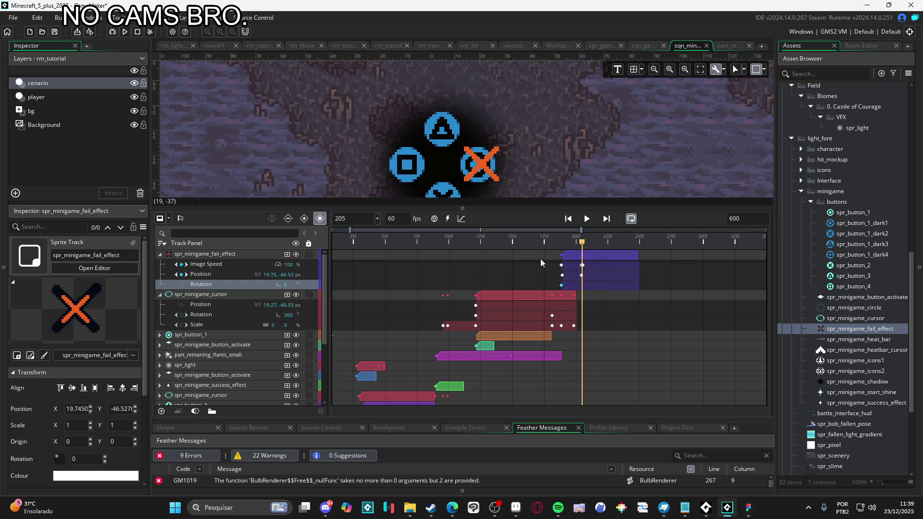
{"action": "left_click", "coordinate": [182, 285]}
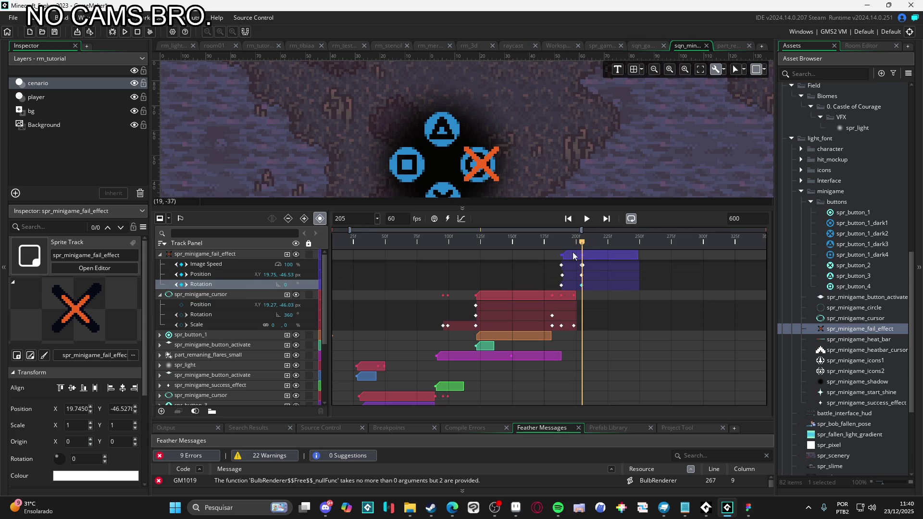
Step: At frame 249, move the X lower and rotate it to about -64.3°
{"action": "left_click_drag", "start_coordinate": [582, 248], "coordinate": [638, 250]}
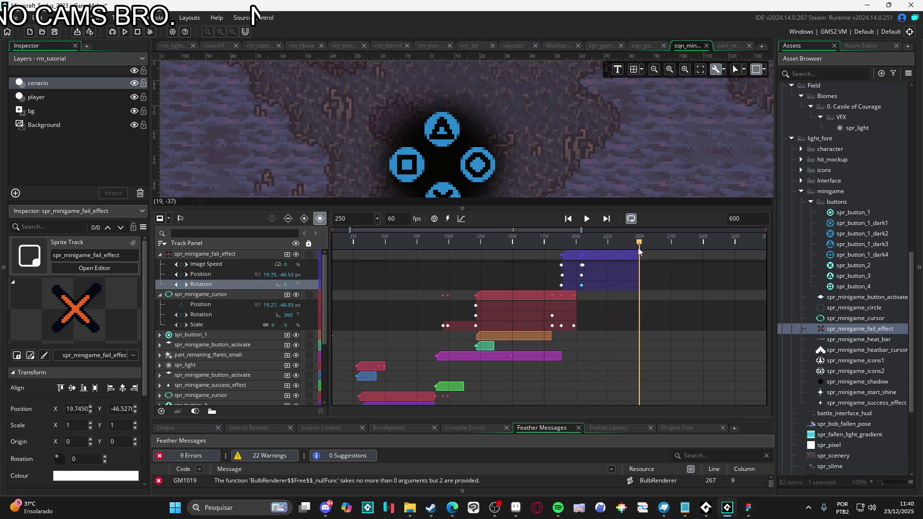
{"action": "left_click_drag", "start_coordinate": [551, 144], "coordinate": [527, 96]}
{"action": "left_click", "coordinate": [468, 119]}
{"action": "left_click_drag", "start_coordinate": [469, 141], "coordinate": [469, 183]}
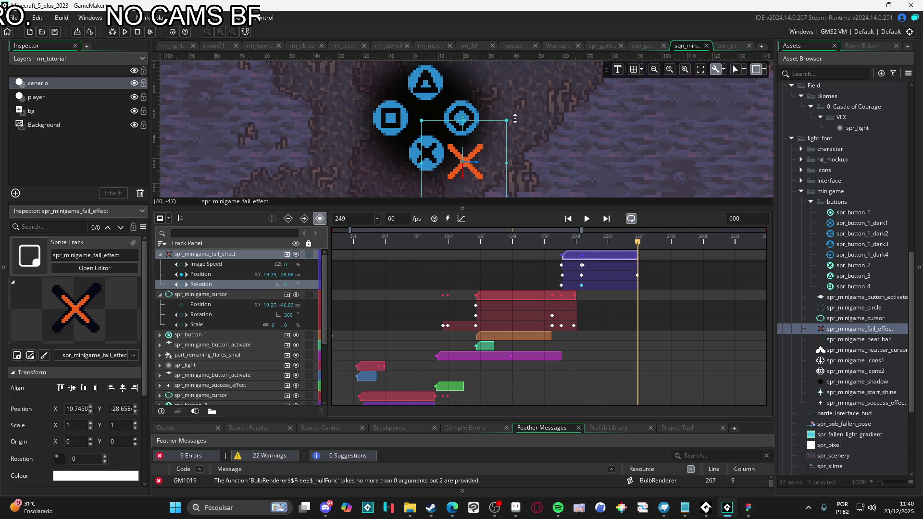
{"action": "mouse_move", "coordinate": [518, 119]}
{"action": "left_mouse_down"}
{"action": "mouse_move", "coordinate": [507, 202]}
{"action": "mouse_move", "coordinate": [516, 182]}
{"action": "mouse_move", "coordinate": [521, 192]}
{"action": "left_mouse_up"}
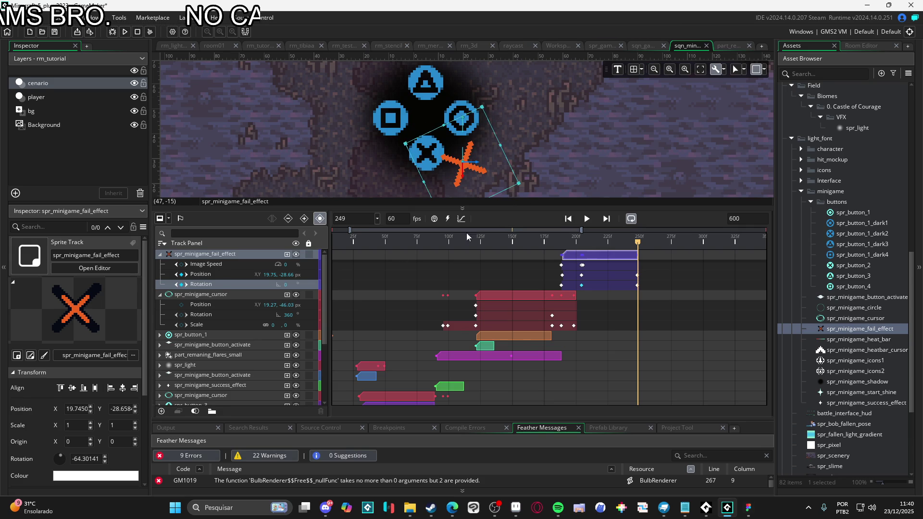
{"action": "key", "text": "space"}
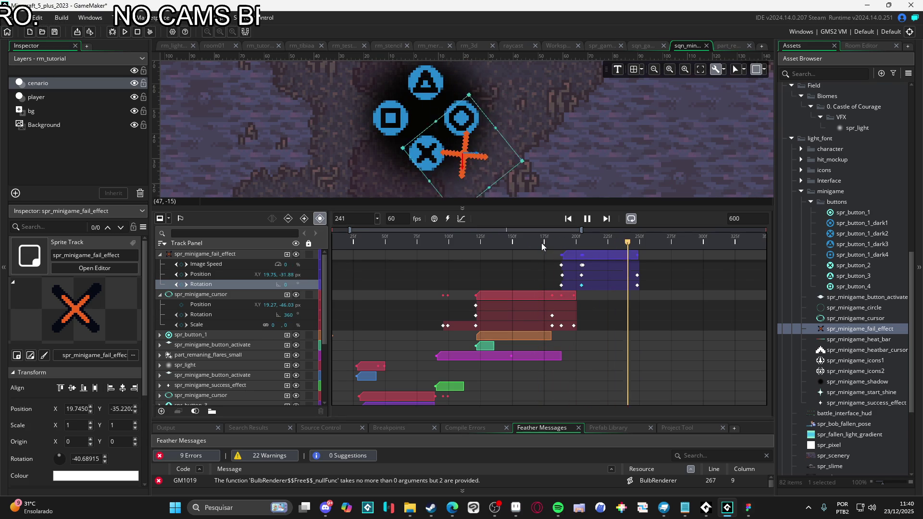
Step: Shift the X's end Position and Rotation keyframes earlier to frame 225
{"action": "key", "text": "space"}
{"action": "left_click_drag", "start_coordinate": [631, 294], "coordinate": [607, 275]}
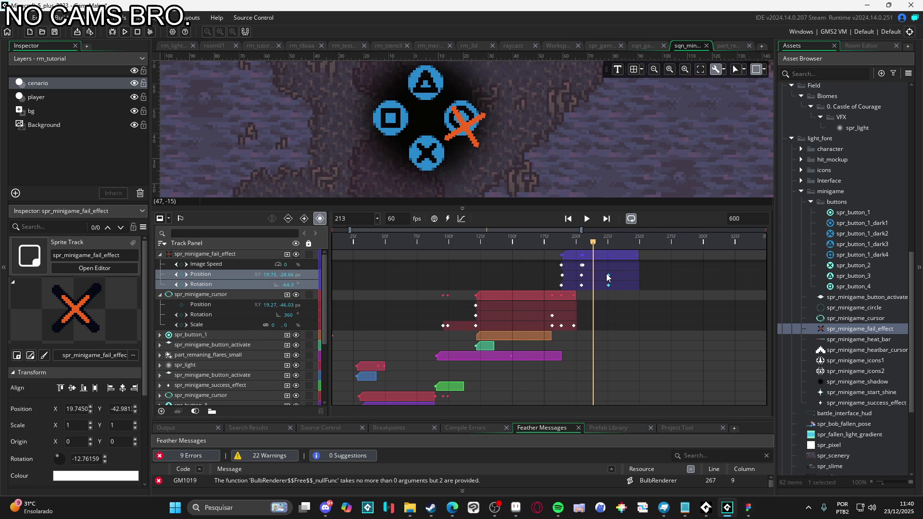
{"action": "key", "text": "space"}
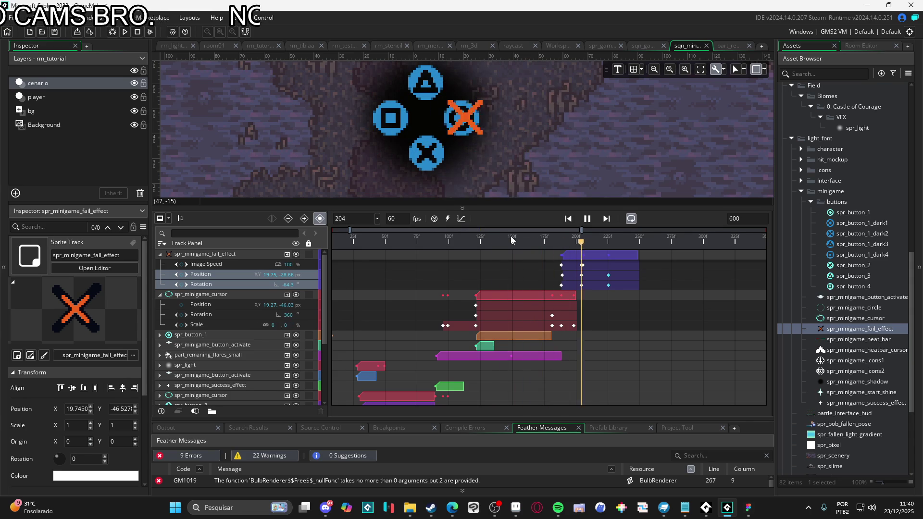
Step: Replay and scrub the X's fall and spin from around frame 170 to check the timing
{"action": "key", "text": "space"}
{"action": "key", "text": "space"}
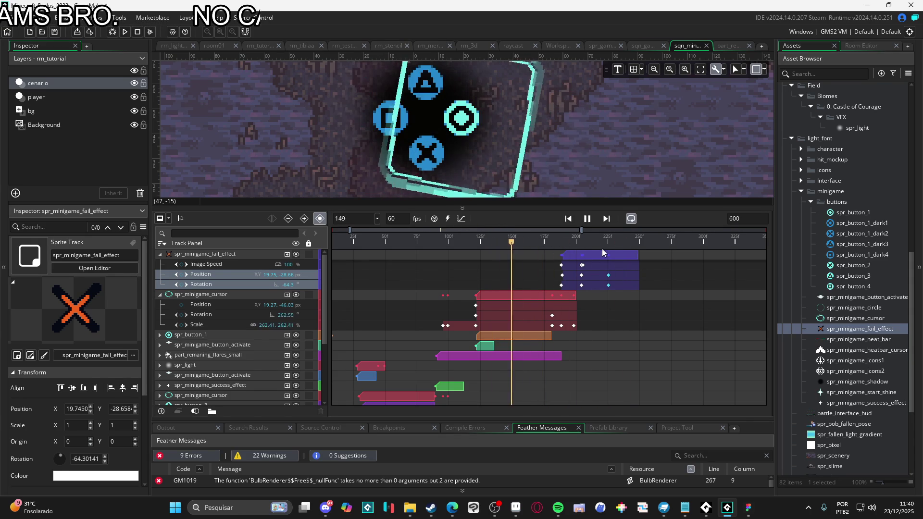
{"action": "key", "text": "space"}
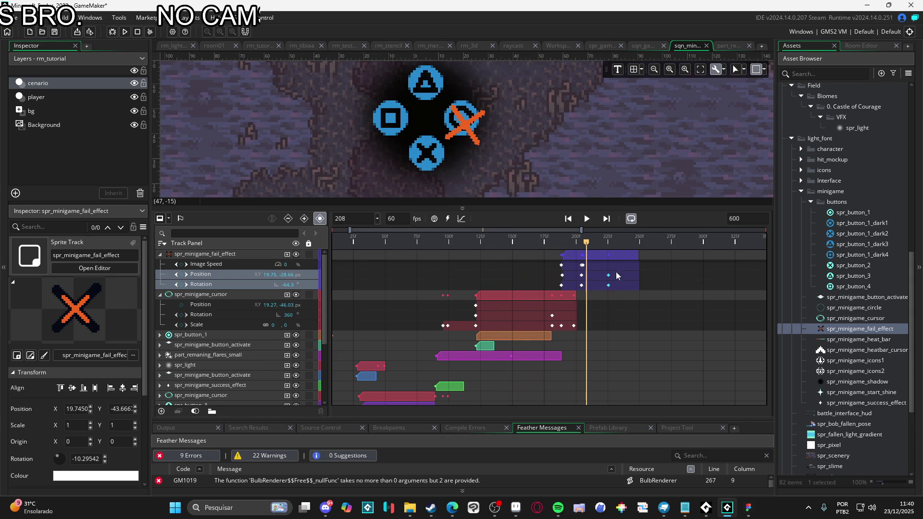
{"action": "left_click_drag", "start_coordinate": [587, 240], "coordinate": [539, 240]}
{"action": "key", "text": "space"}
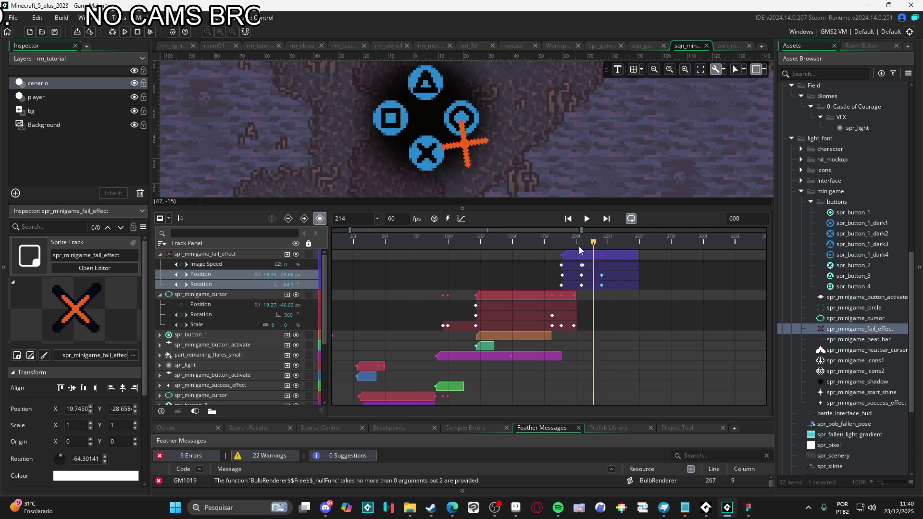
{"action": "key", "text": "space"}
{"action": "left_click_drag", "start_coordinate": [598, 242], "coordinate": [550, 240]}
{"action": "key", "text": "space"}
{"action": "left_click", "coordinate": [460, 241]}
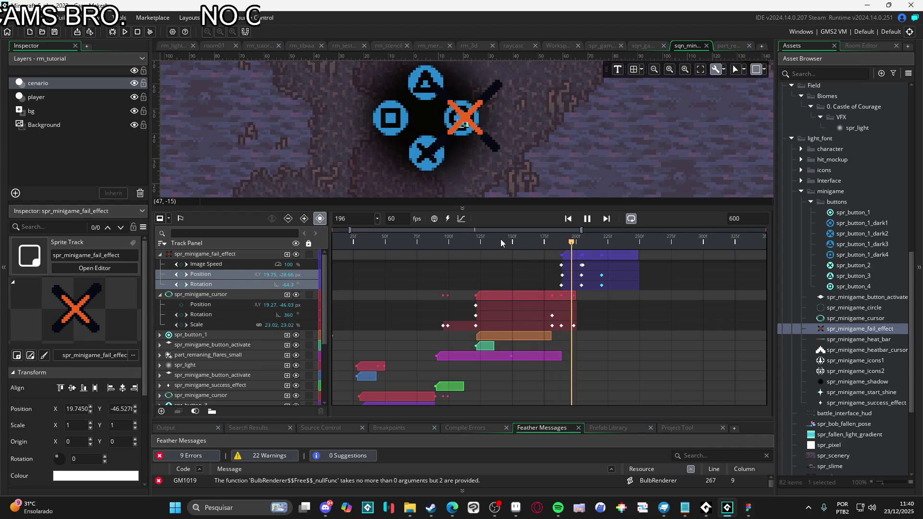
{"action": "left_click", "coordinate": [550, 241]}
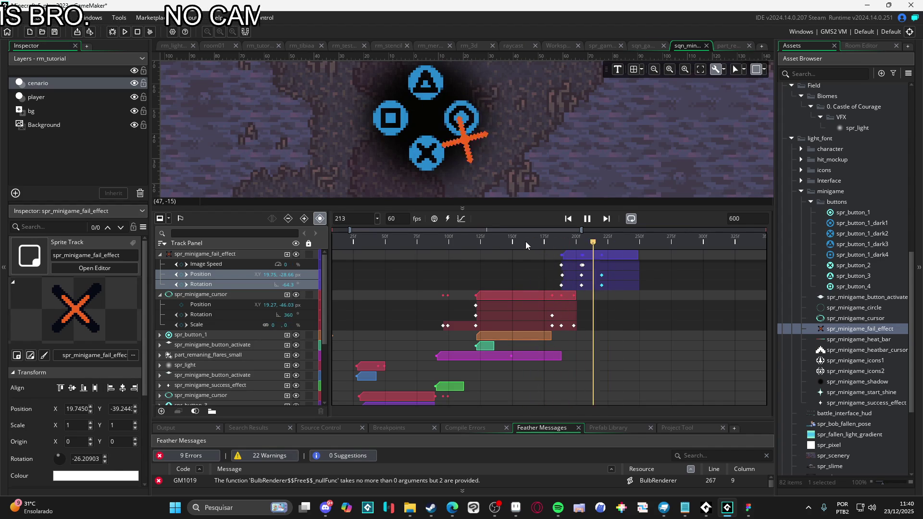
{"action": "left_click", "coordinate": [522, 241]}
{"action": "key", "text": "space"}
{"action": "mouse_move", "coordinate": [573, 240]}
{"action": "left_mouse_down"}
{"action": "mouse_move", "coordinate": [605, 241]}
{"action": "mouse_move", "coordinate": [563, 250]}
{"action": "left_mouse_up"}
Step: Add a Colour Multiply track to spr_minigame_fail_effect
{"action": "left_click", "coordinate": [291, 255]}
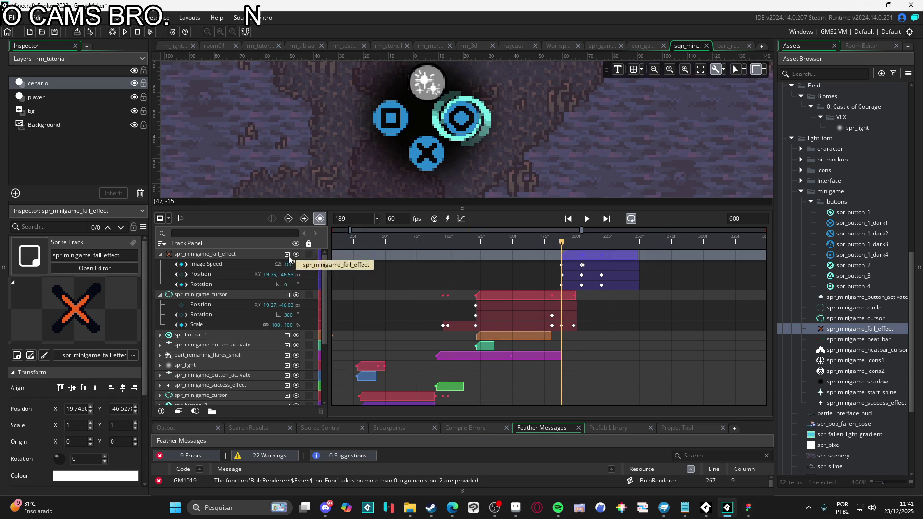
{"action": "left_click", "coordinate": [287, 254]}
{"action": "left_click", "coordinate": [310, 319]}
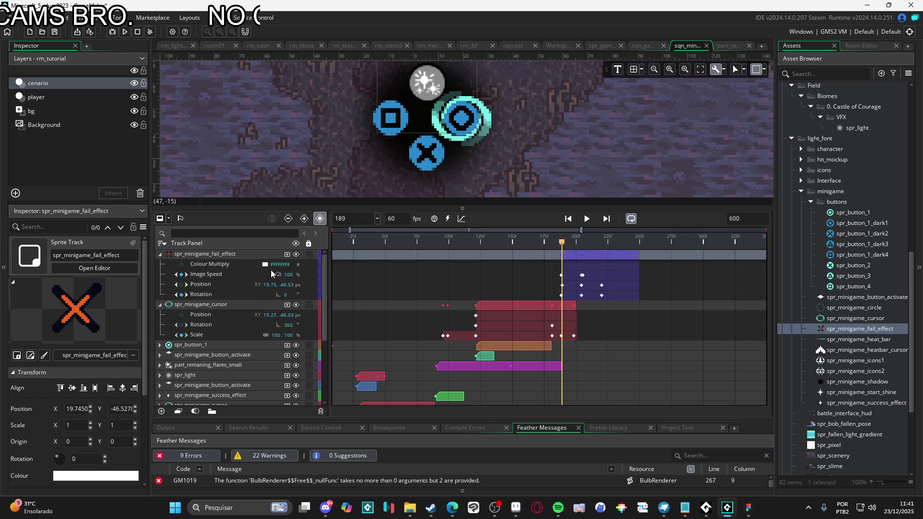
Step: Key the fail effect's colour and make it fully transparent (00FFFFFF) at frame 220
{"action": "left_click", "coordinate": [182, 265]}
{"action": "left_click_drag", "start_coordinate": [562, 243], "coordinate": [582, 242]}
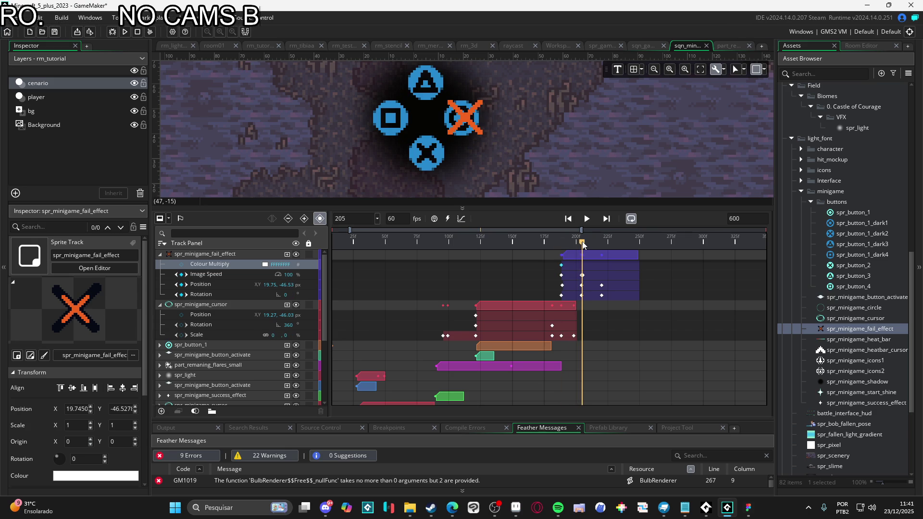
{"action": "left_click", "coordinate": [184, 267]}
{"action": "left_click", "coordinate": [188, 262]}
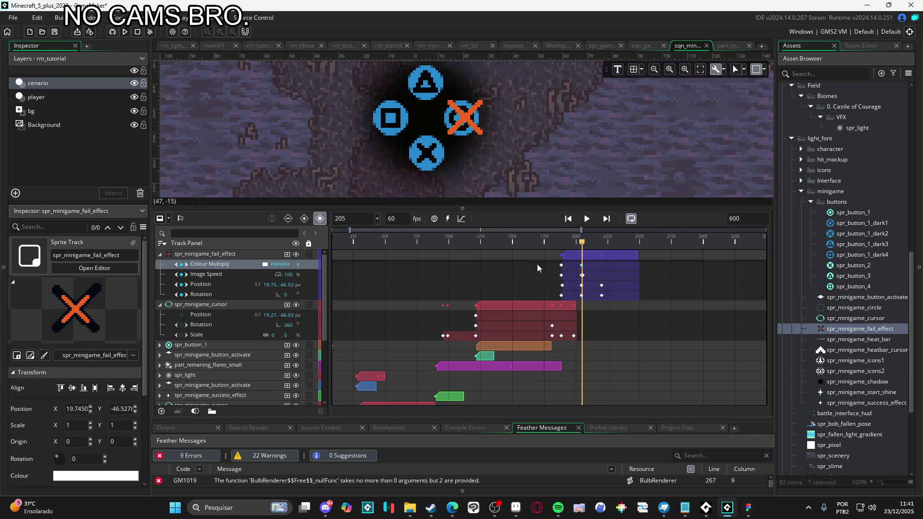
{"action": "left_click_drag", "start_coordinate": [583, 252], "coordinate": [601, 251]}
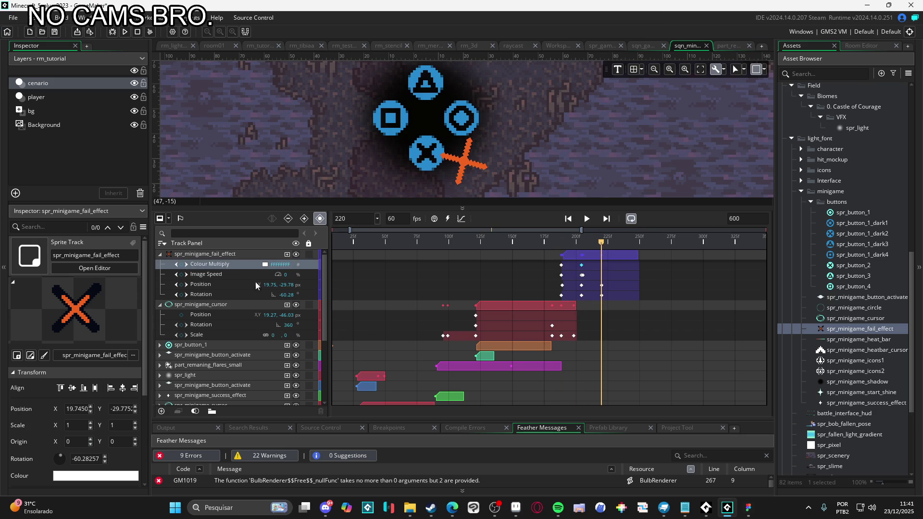
{"action": "left_click", "coordinate": [270, 264]}
{"action": "left_click_drag", "start_coordinate": [215, 116], "coordinate": [191, 114]}
{"action": "left_click", "coordinate": [261, 213]}
Step: Set the Colour Multiply keyframe near frame 206 to fully opaque white FFFFFFFF
{"action": "left_click_drag", "start_coordinate": [524, 238], "coordinate": [465, 238]}
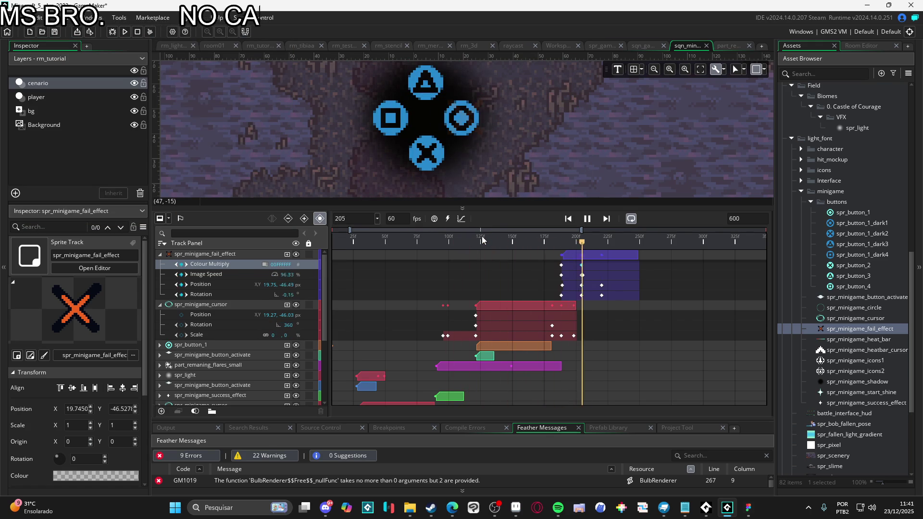
{"action": "left_click_drag", "start_coordinate": [577, 240], "coordinate": [586, 246]}
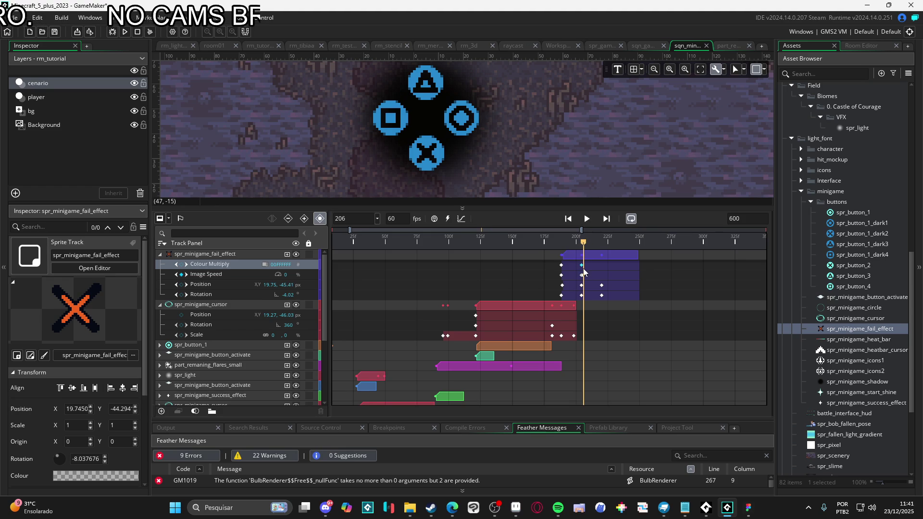
{"action": "left_click", "coordinate": [547, 275]}
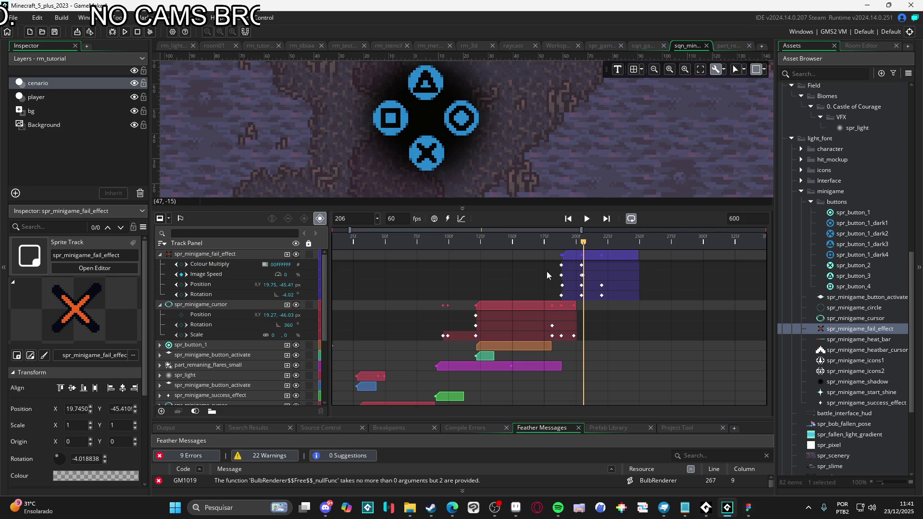
{"action": "left_click", "coordinate": [582, 266]}
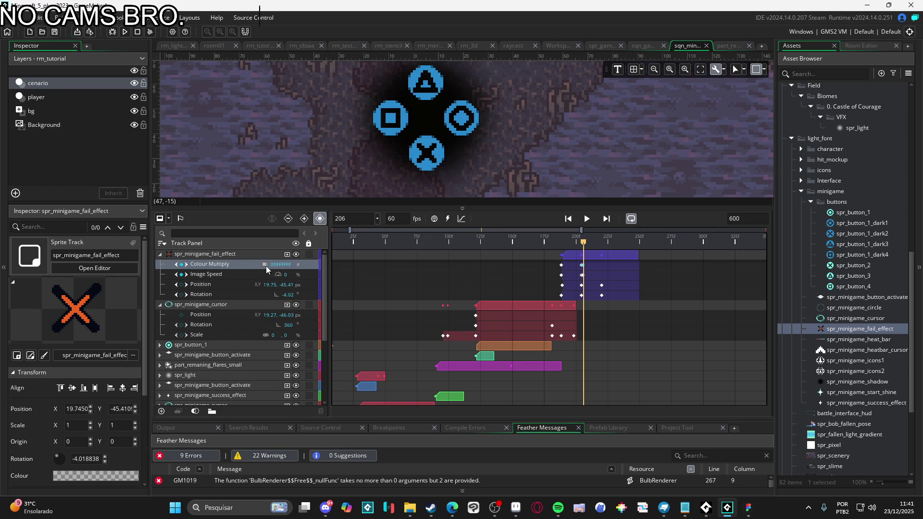
{"action": "left_click", "coordinate": [266, 265]}
{"action": "left_click", "coordinate": [248, 116]}
{"action": "left_click", "coordinate": [261, 213]}
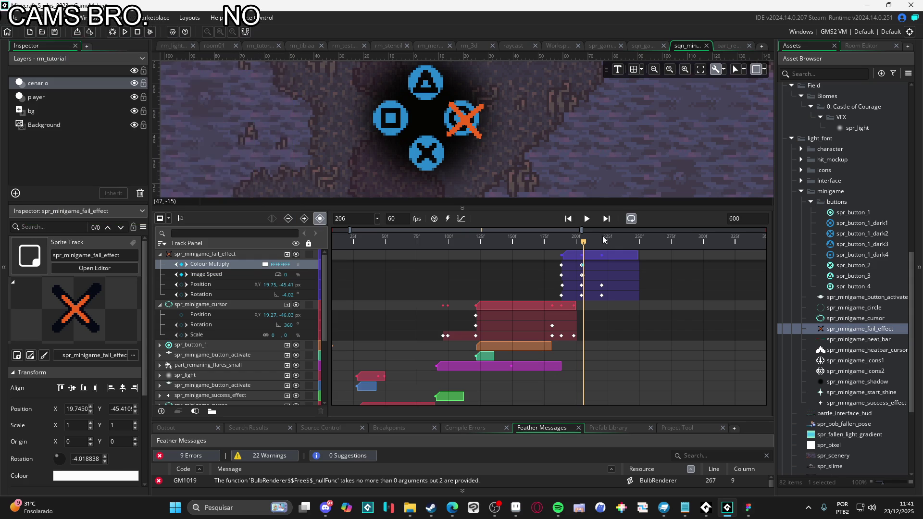
Step: Scrub to frame 220, recheck the keyframe colour, then play the sequence from frame 80
{"action": "left_click", "coordinate": [594, 242]}
{"action": "left_click_drag", "start_coordinate": [595, 242], "coordinate": [601, 242]}
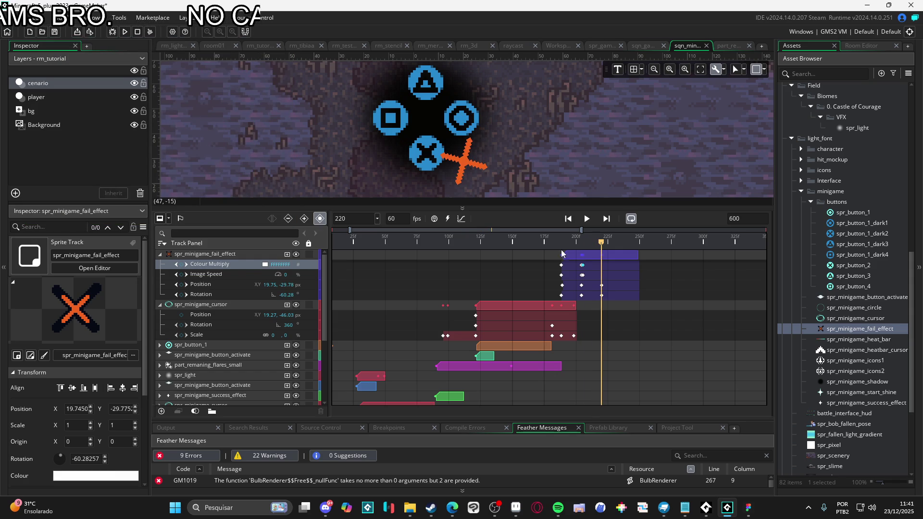
{"action": "left_click", "coordinate": [265, 265]}
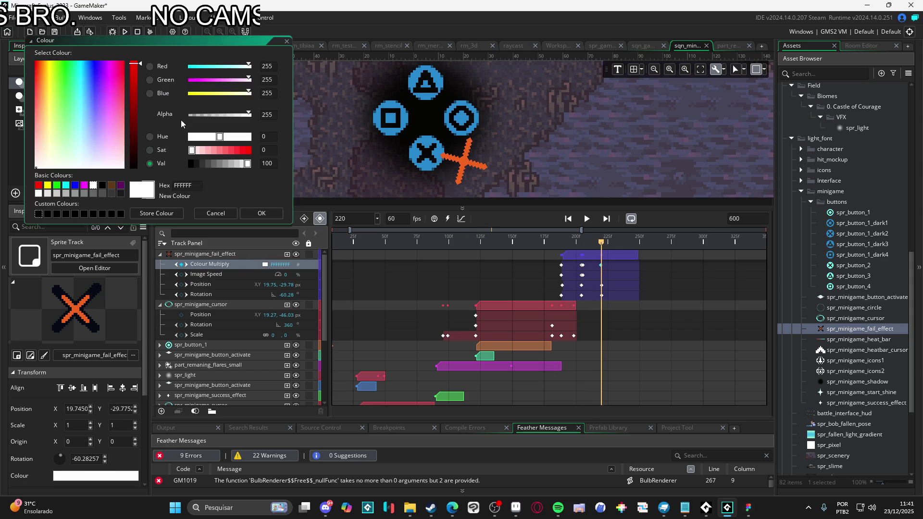
{"action": "left_click", "coordinate": [262, 213]}
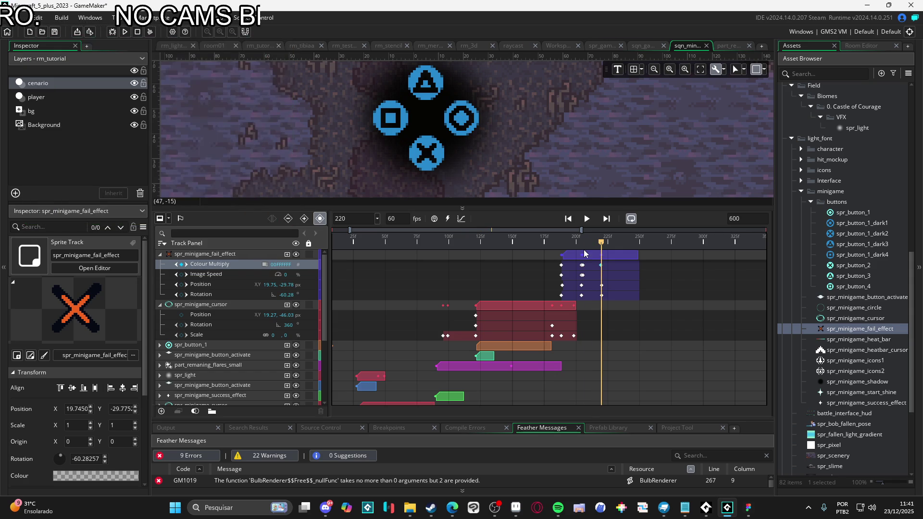
{"action": "left_click", "coordinate": [423, 237]}
{"action": "key", "text": "space"}
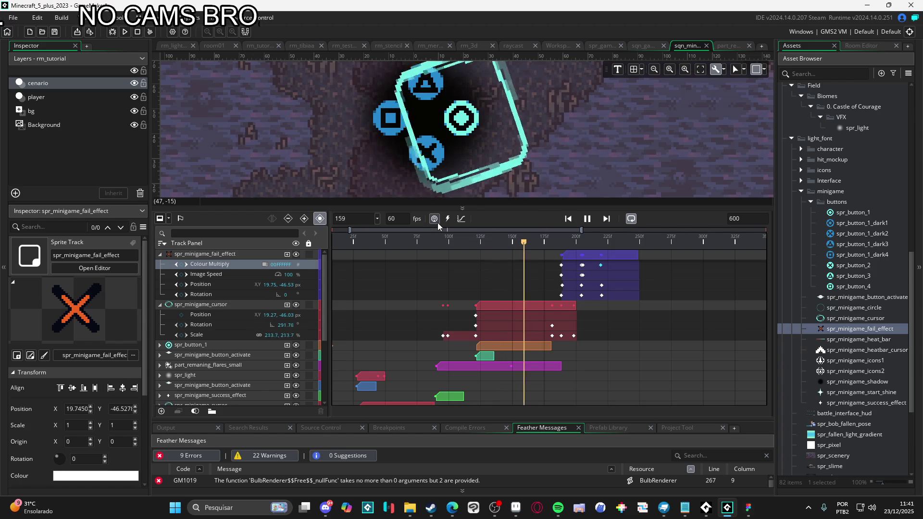
{"action": "key", "text": "space"}
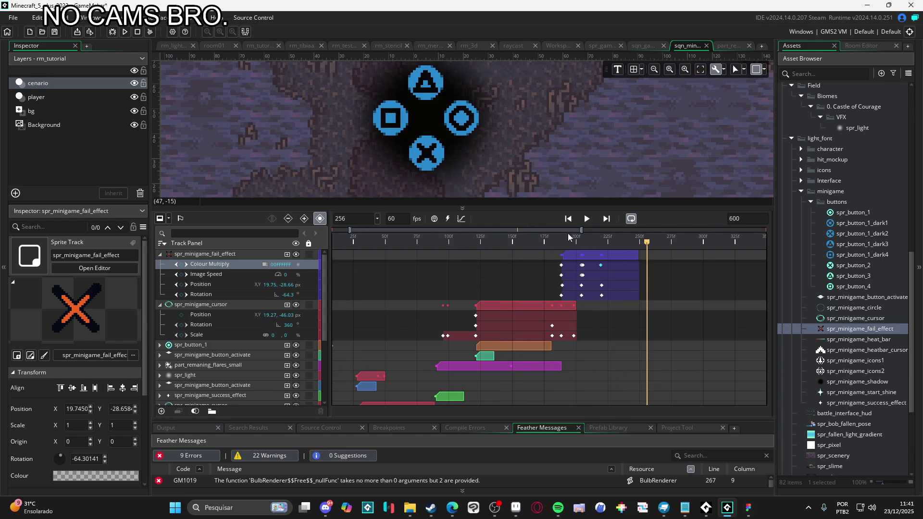
{"action": "key", "text": "space"}
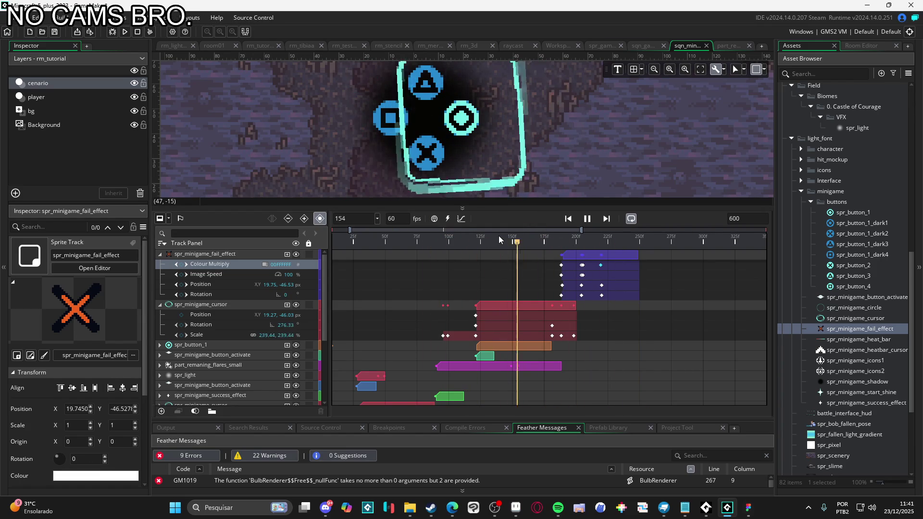
{"action": "key", "text": "space"}
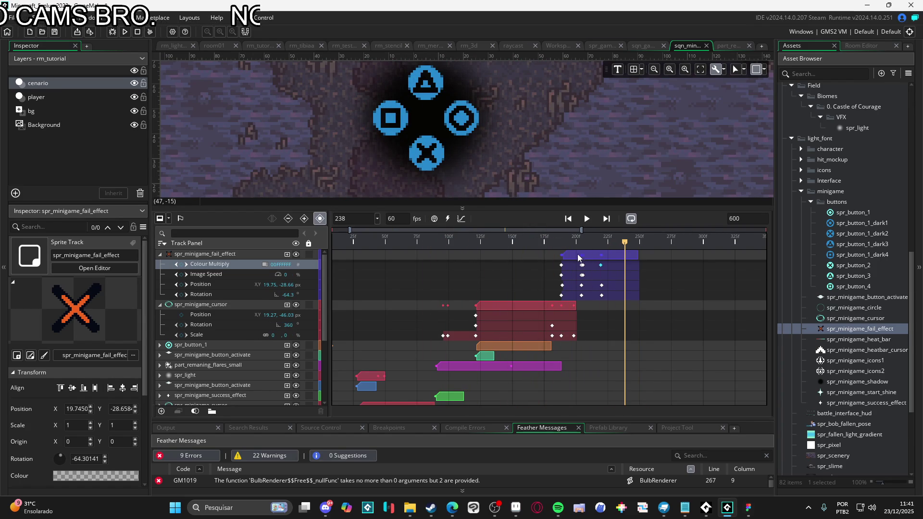
{"action": "left_click", "coordinate": [583, 291]}
{"action": "key", "text": "space"}
{"action": "key", "text": "space"}
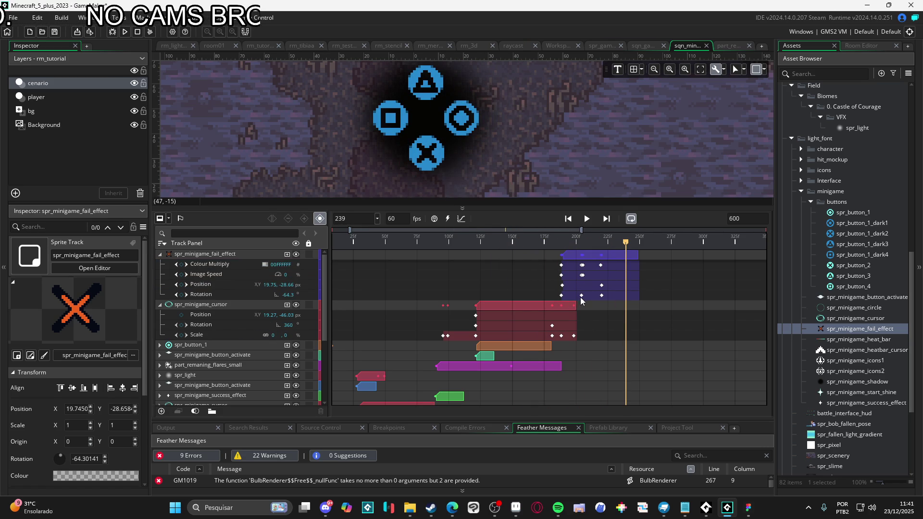
{"action": "key", "text": "space"}
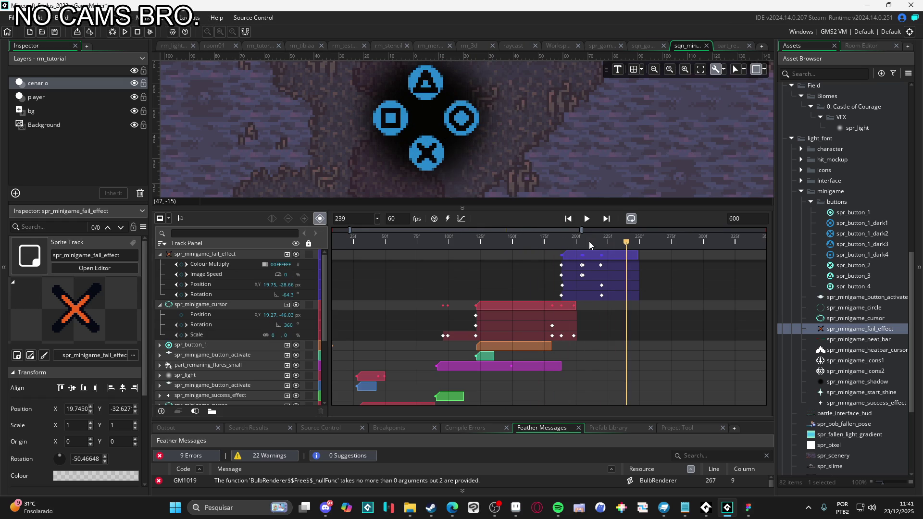
{"action": "left_click", "coordinate": [525, 241]}
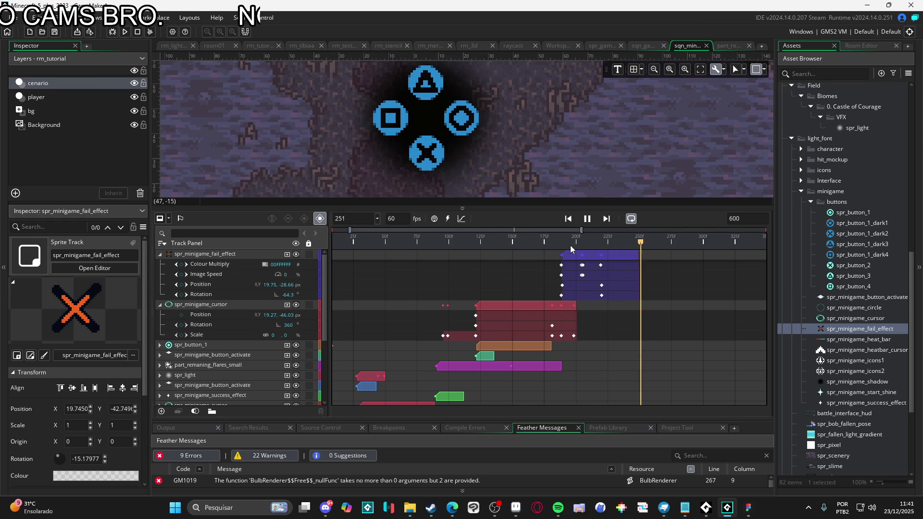
{"action": "key", "text": "space"}
{"action": "mouse_move", "coordinate": [576, 242]}
{"action": "left_mouse_down"}
{"action": "mouse_move", "coordinate": [550, 242]}
{"action": "mouse_move", "coordinate": [584, 251]}
{"action": "left_mouse_up"}
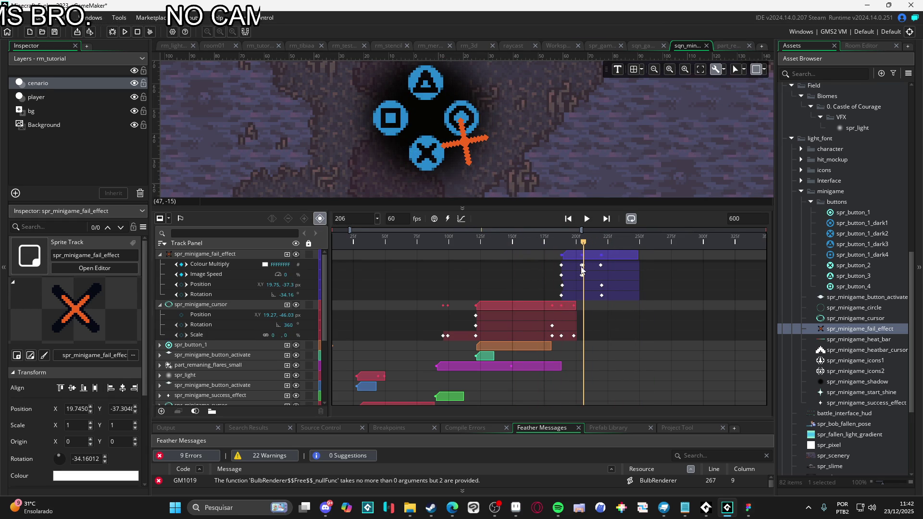
{"action": "left_click", "coordinate": [582, 266]}
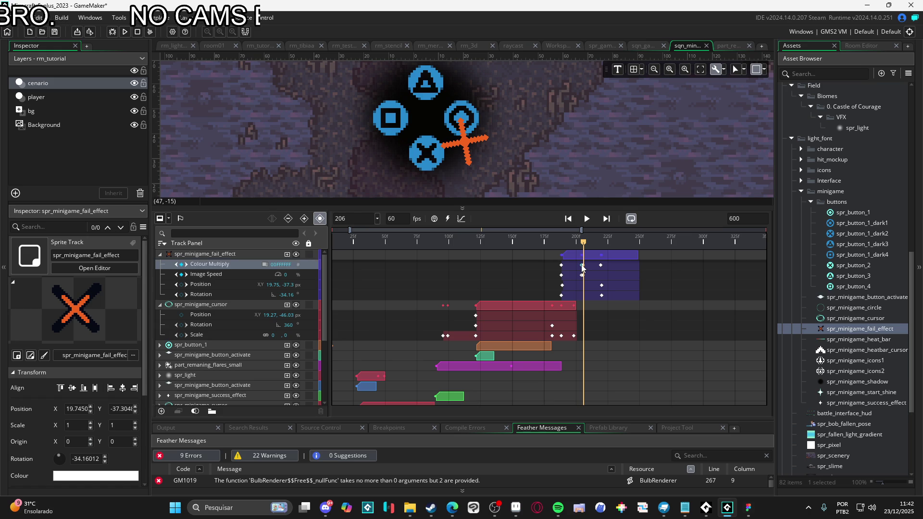
{"action": "left_click", "coordinate": [583, 275]}
{"action": "key", "text": "space"}
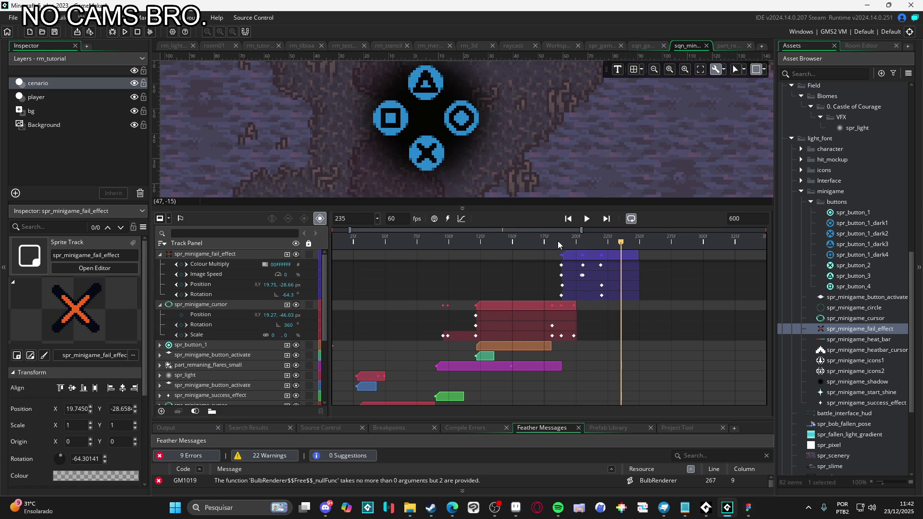
{"action": "scroll", "coordinate": [554, 164], "scroll_direction": "down", "scroll_amount": 3}
{"action": "left_click", "coordinate": [512, 236]}
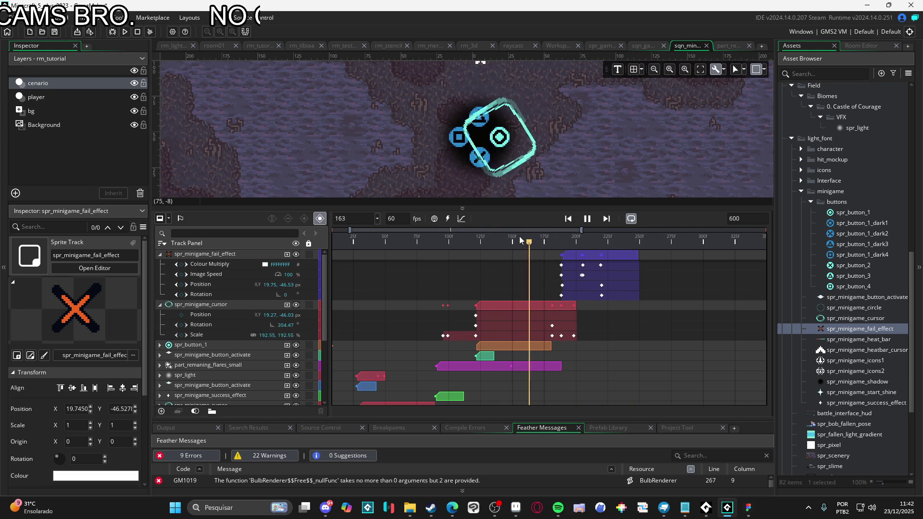
{"action": "left_click", "coordinate": [513, 239]}
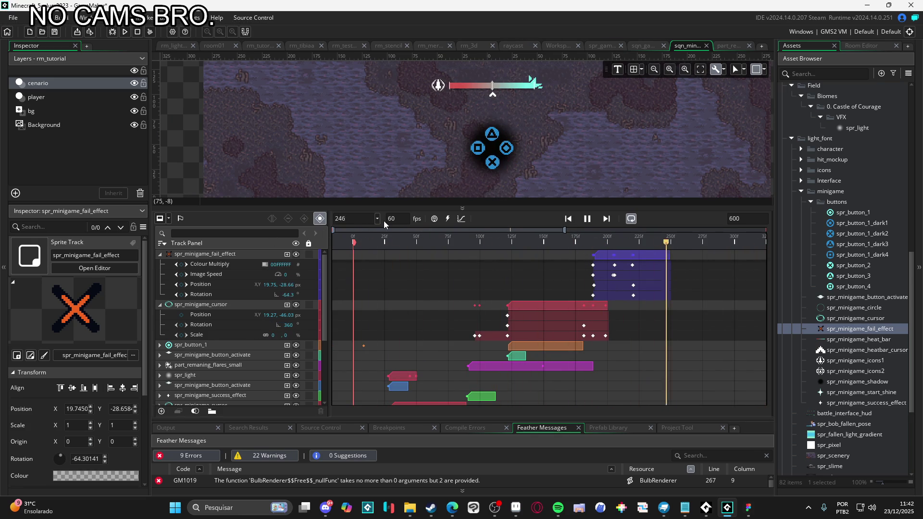
{"action": "key", "text": "space"}
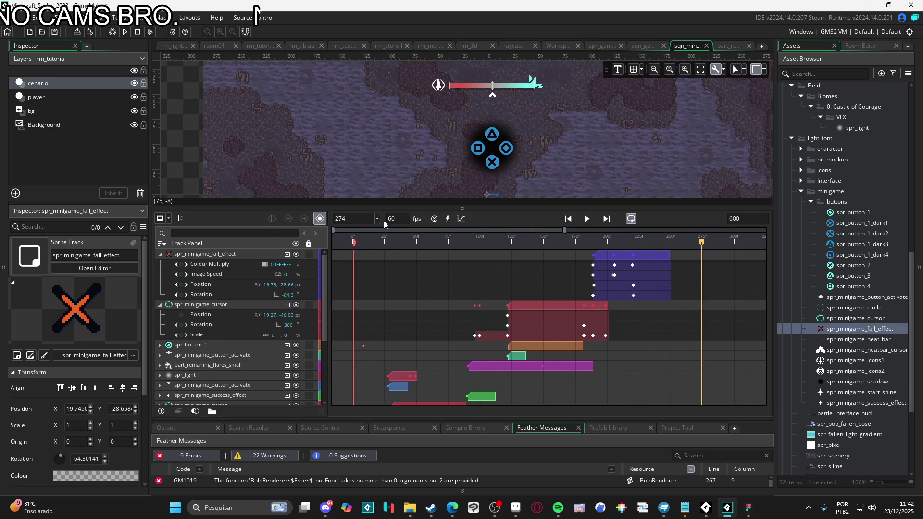
{"action": "left_click", "coordinate": [385, 241]}
{"action": "key", "text": "space"}
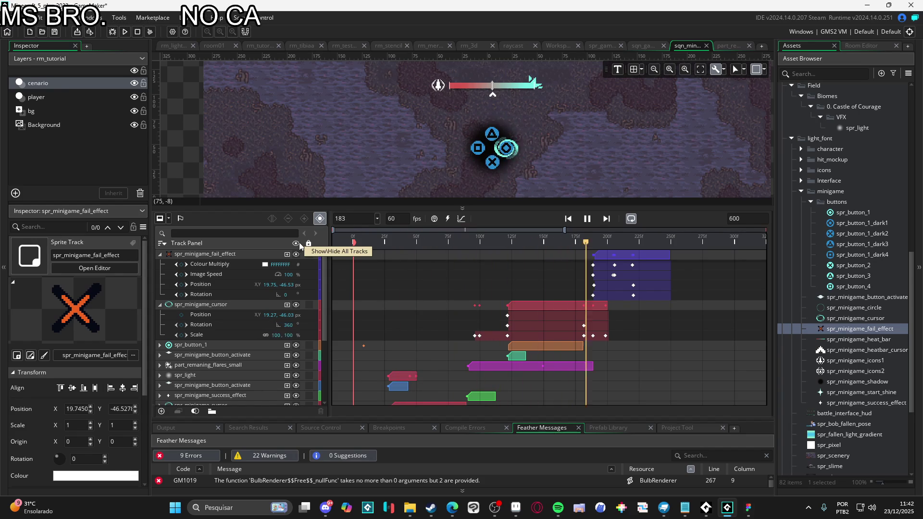
{"action": "key", "text": "space"}
{"action": "key", "text": "space"}
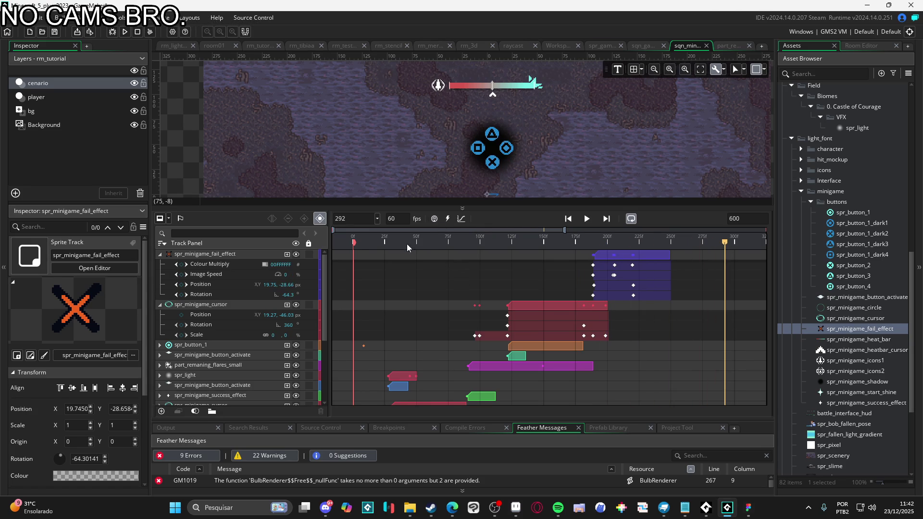
{"action": "left_click_drag", "start_coordinate": [595, 209], "coordinate": [582, 319]}
{"action": "scroll", "coordinate": [537, 163], "scroll_direction": "up", "scroll_amount": 2}
{"action": "scroll", "coordinate": [548, 235], "scroll_direction": "up", "scroll_amount": 2}
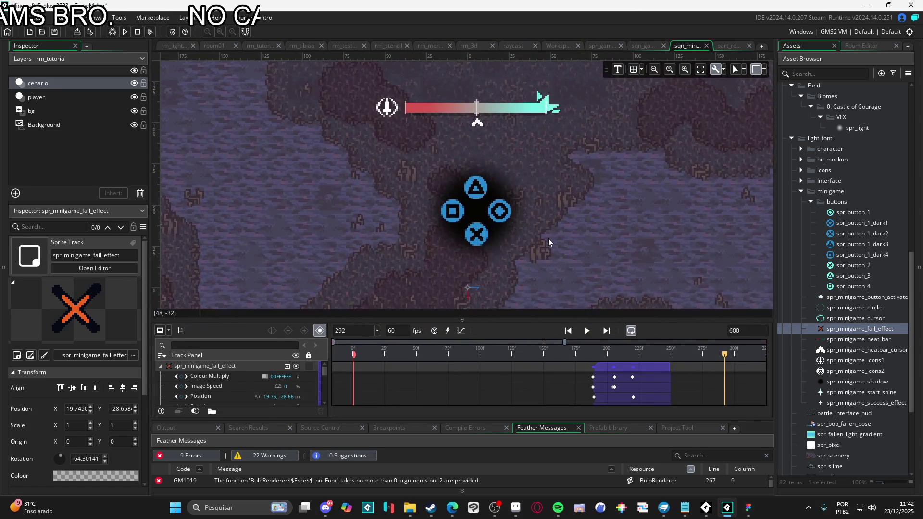
{"action": "key", "text": "space"}
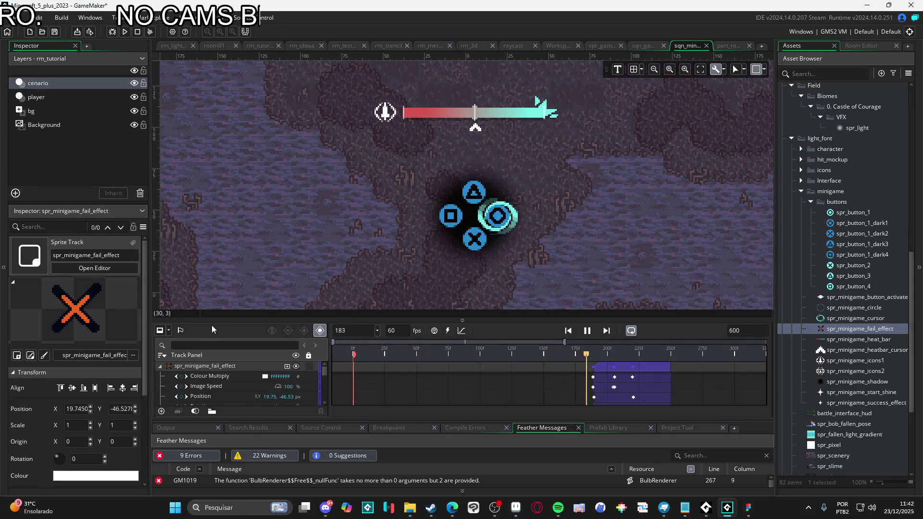
{"action": "key", "text": "space"}
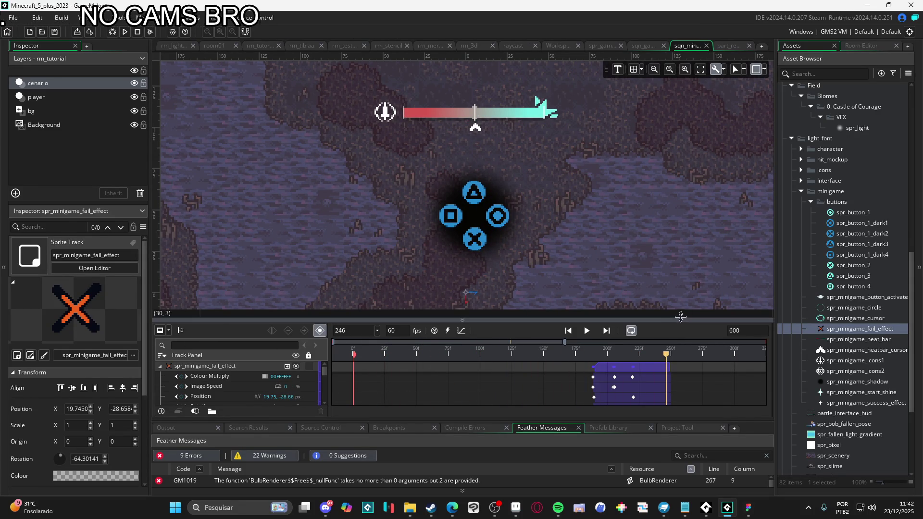
{"action": "left_click_drag", "start_coordinate": [680, 317], "coordinate": [668, 247]}
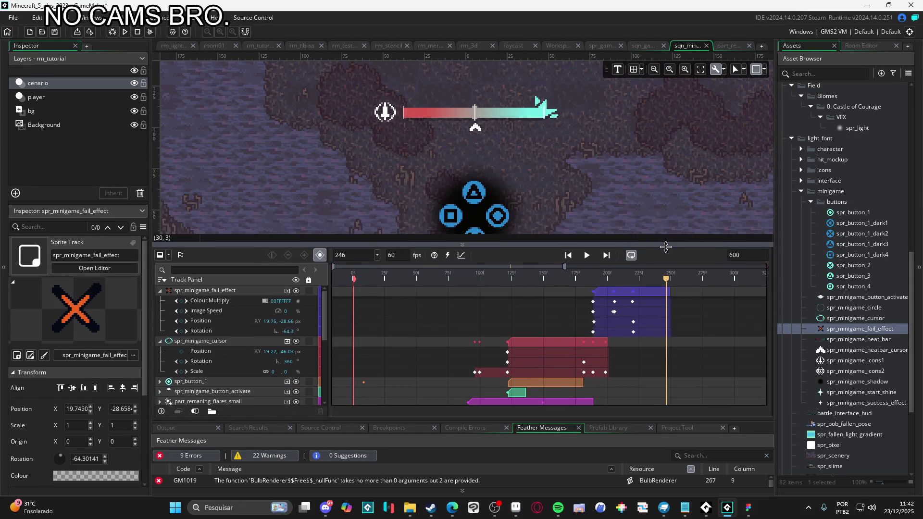
Step: Nudge the cursor's Scale keyframe near frame 183 slightly later, preview, and return to frame 189
{"action": "mouse_move", "coordinate": [619, 282]}
{"action": "left_mouse_down"}
{"action": "mouse_move", "coordinate": [543, 279]}
{"action": "mouse_move", "coordinate": [588, 282]}
{"action": "left_mouse_up"}
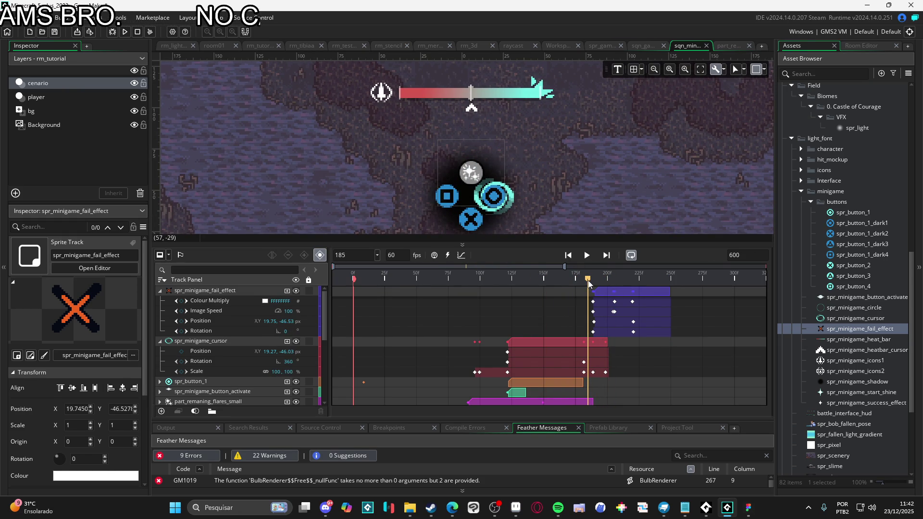
{"action": "left_click", "coordinate": [585, 372]}
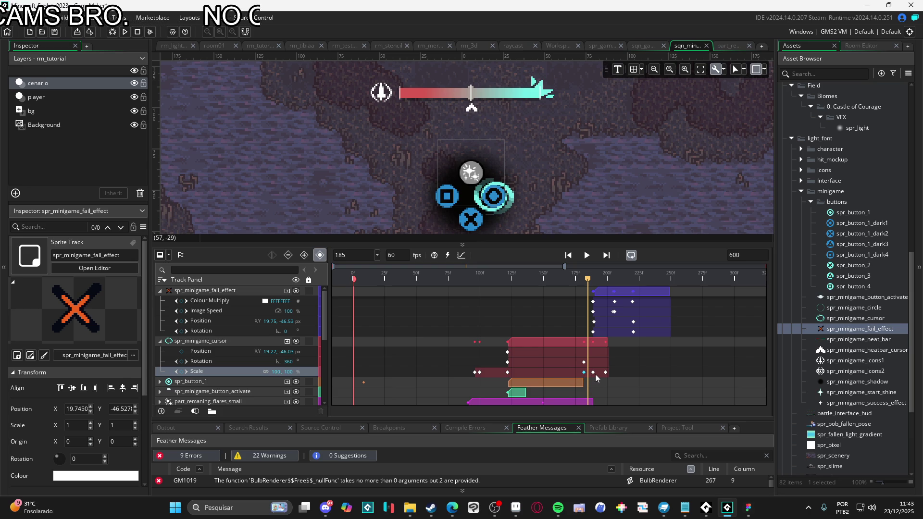
{"action": "left_click_drag", "start_coordinate": [593, 372], "coordinate": [605, 373]}
{"action": "key", "text": "Return"}
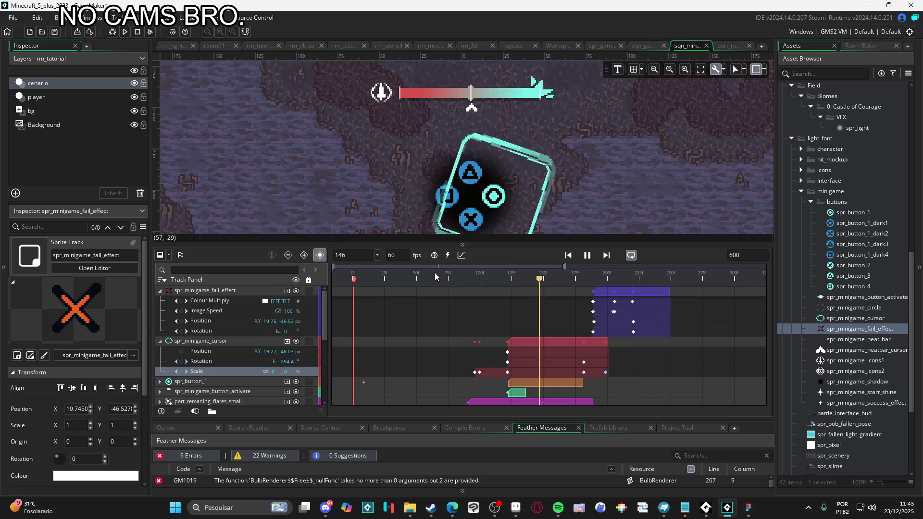
{"action": "key", "text": "space"}
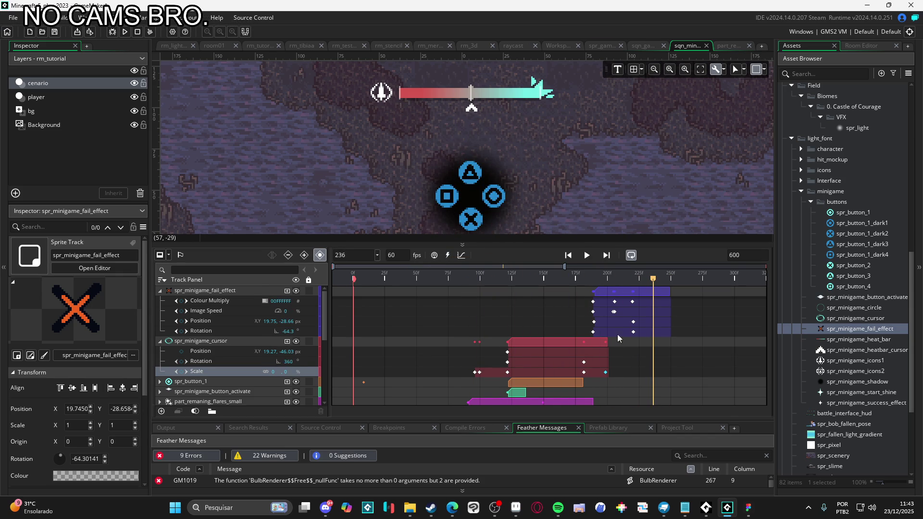
{"action": "left_click_drag", "start_coordinate": [622, 284], "coordinate": [594, 287]}
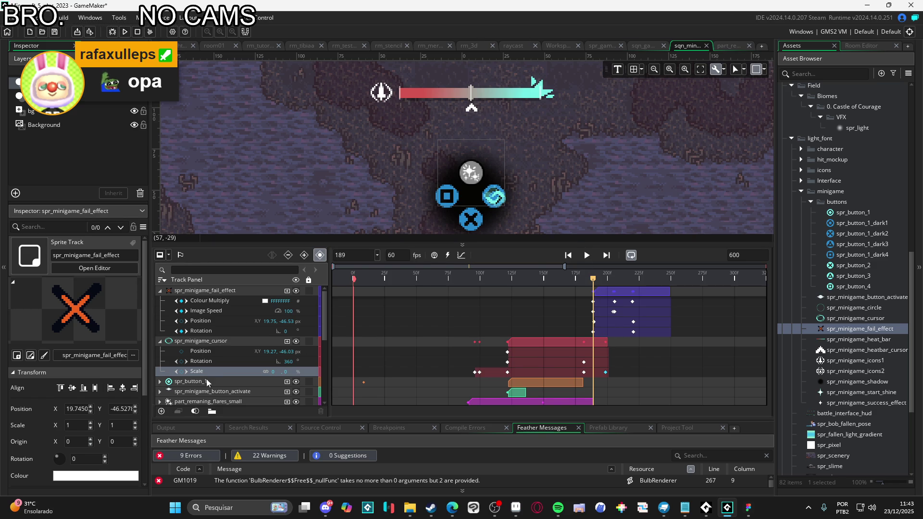
Step: Delete the fail effect's later colour, position and rotation keyframes
{"action": "left_click", "coordinate": [595, 332]}
{"action": "left_click", "coordinate": [246, 370]}
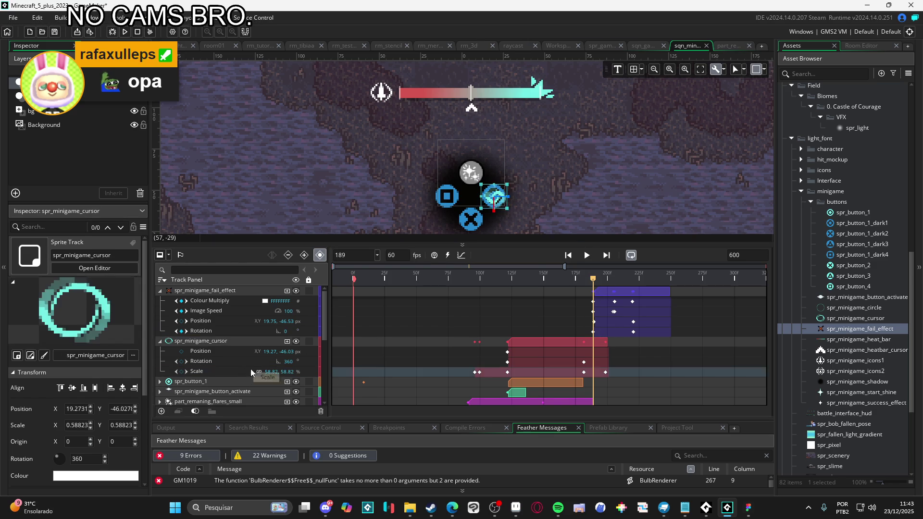
{"action": "left_click", "coordinate": [217, 331]}
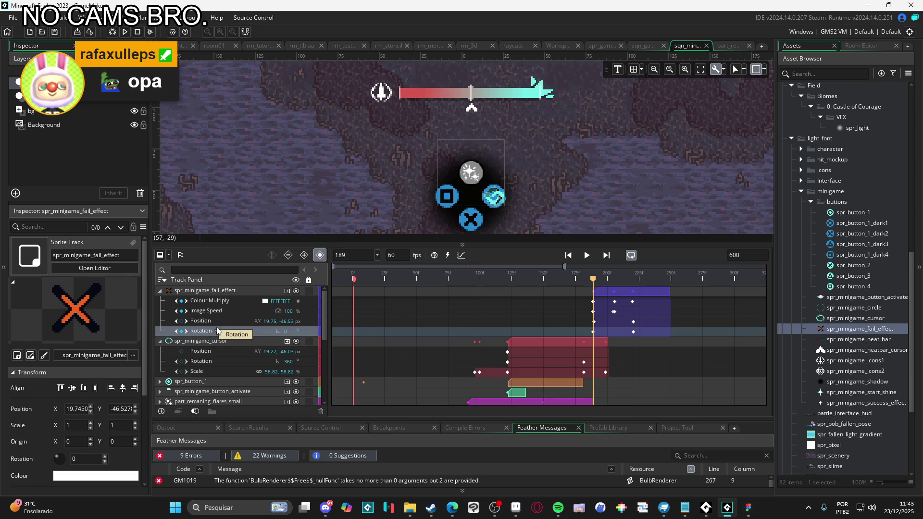
{"action": "left_click", "coordinate": [594, 331]}
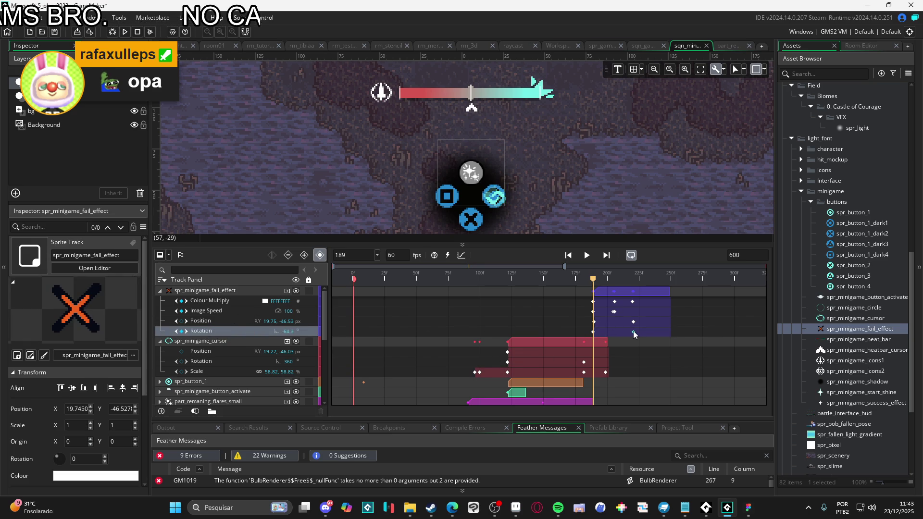
{"action": "mouse_move", "coordinate": [634, 322]}
{"action": "left_mouse_down"}
{"action": "mouse_move", "coordinate": [613, 313]}
{"action": "mouse_move", "coordinate": [598, 281]}
{"action": "mouse_move", "coordinate": [644, 280]}
{"action": "mouse_move", "coordinate": [601, 280]}
{"action": "mouse_move", "coordinate": [613, 272]}
{"action": "left_mouse_up"}
{"action": "key", "text": "Delete"}
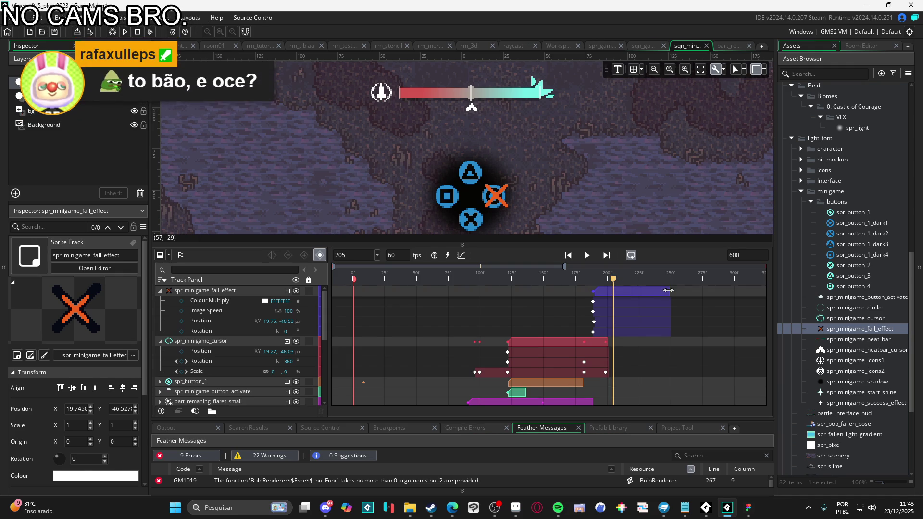
Step: Trim the fail-effect clip to end at frame 205 and preview it
{"action": "left_click_drag", "start_coordinate": [670, 291], "coordinate": [613, 289]}
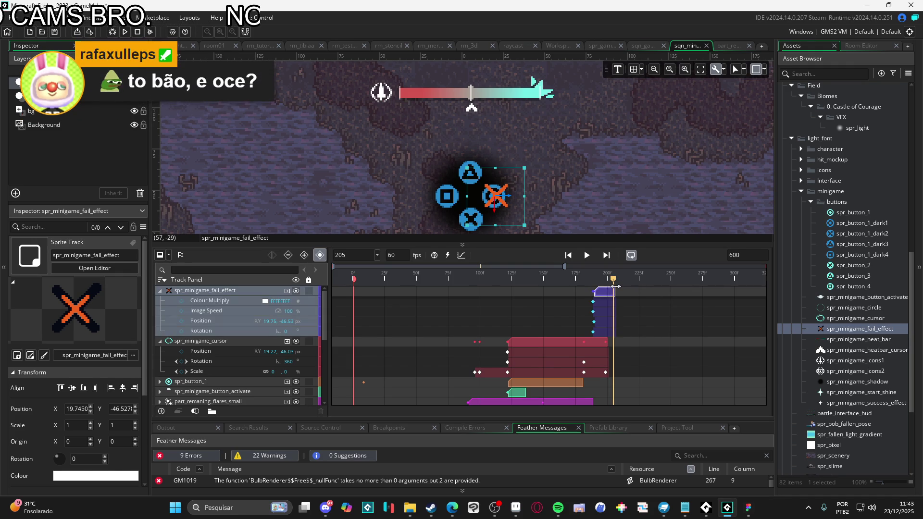
{"action": "key", "text": "space"}
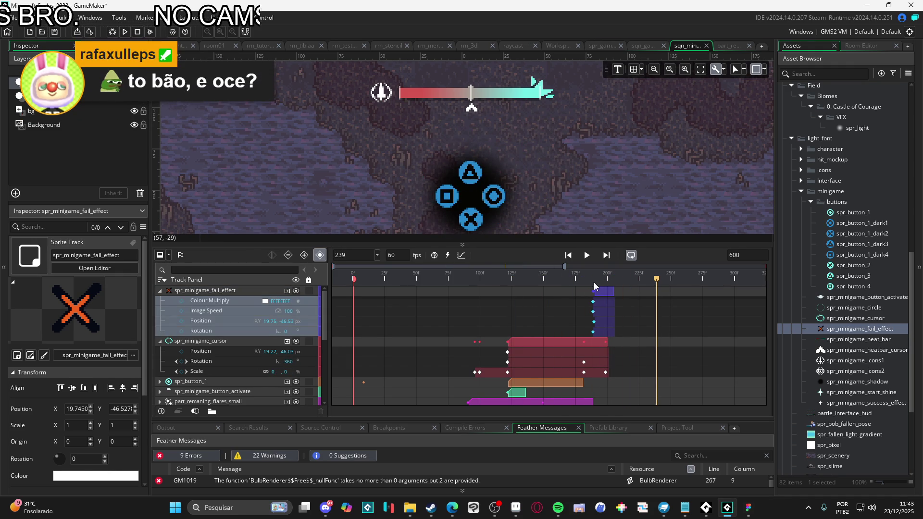
{"action": "key", "text": "space"}
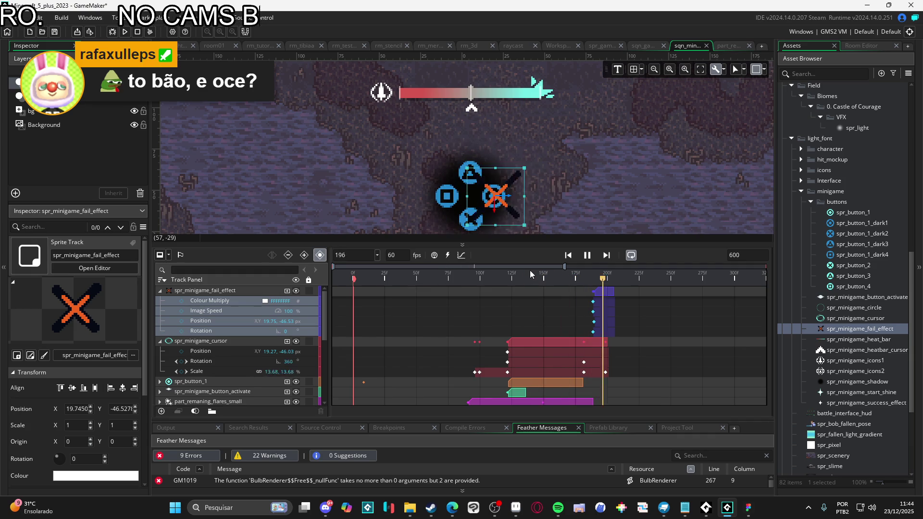
{"action": "key", "text": "space"}
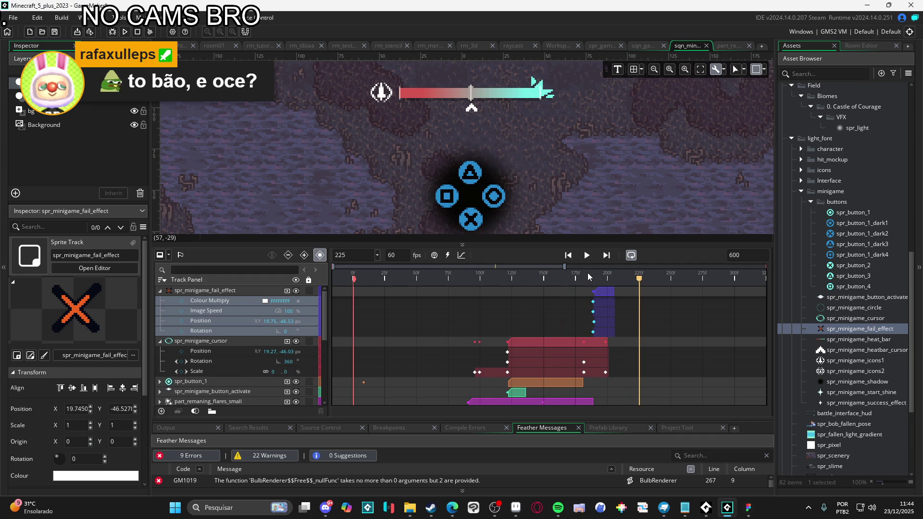
{"action": "left_click_drag", "start_coordinate": [588, 276], "coordinate": [594, 274]}
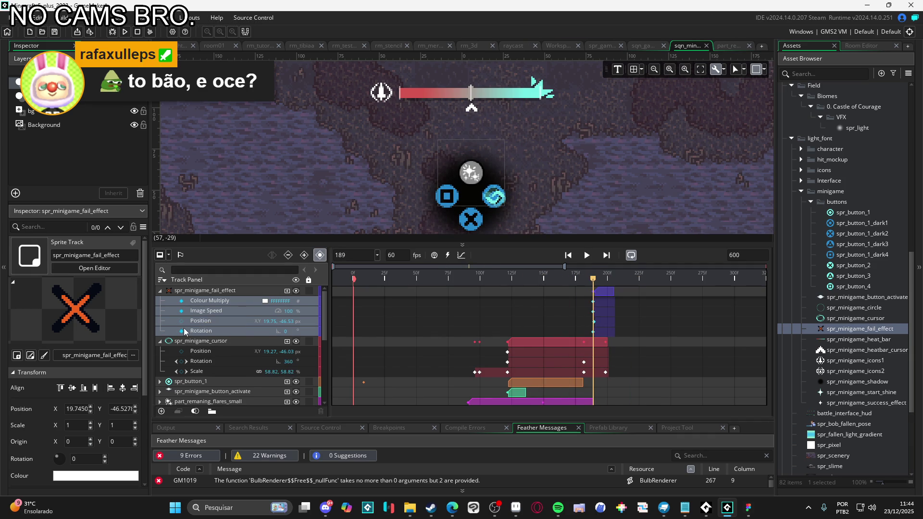
Step: Add a Scale track to the fail effect: 200 at frame 189, 100 at frame 206
{"action": "left_click", "coordinate": [287, 291]}
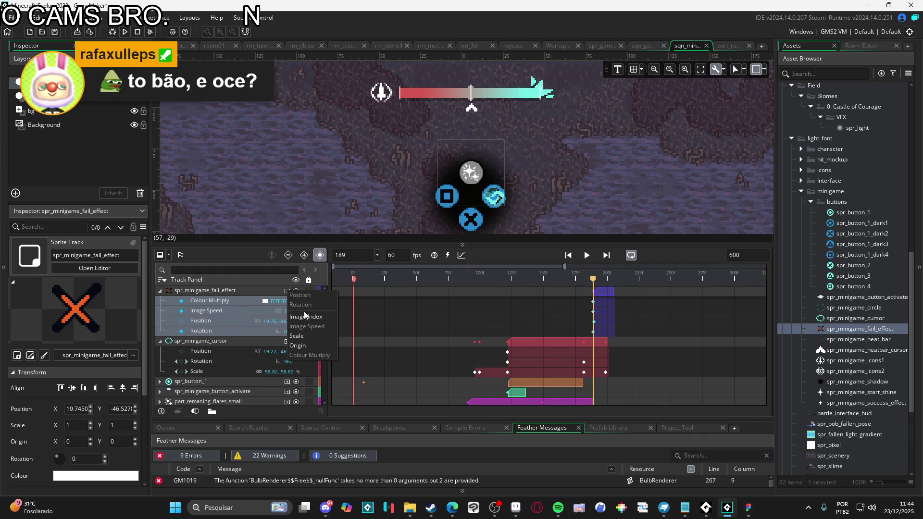
{"action": "left_click", "coordinate": [319, 341]}
{"action": "left_click", "coordinate": [182, 342]}
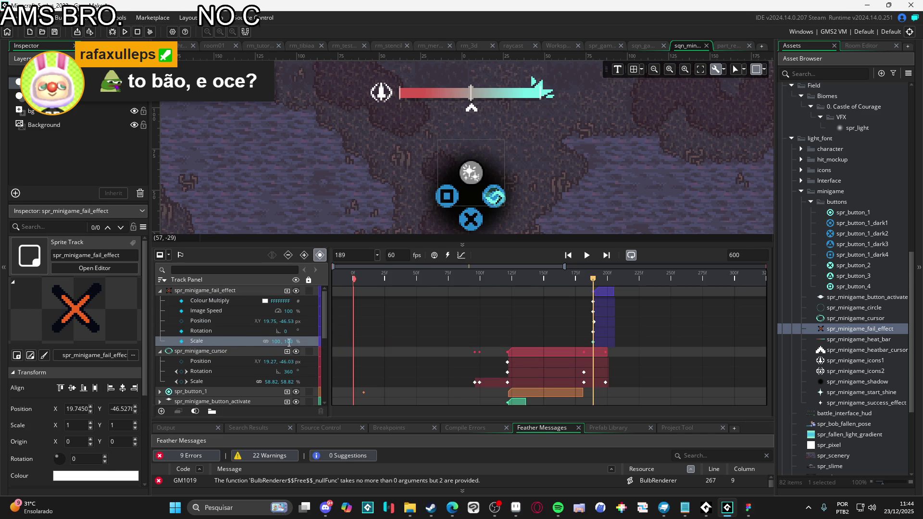
{"action": "type", "text": "200"}
{"action": "key", "text": "Tab"}
{"action": "left_click_drag", "start_coordinate": [594, 287], "coordinate": [616, 279]}
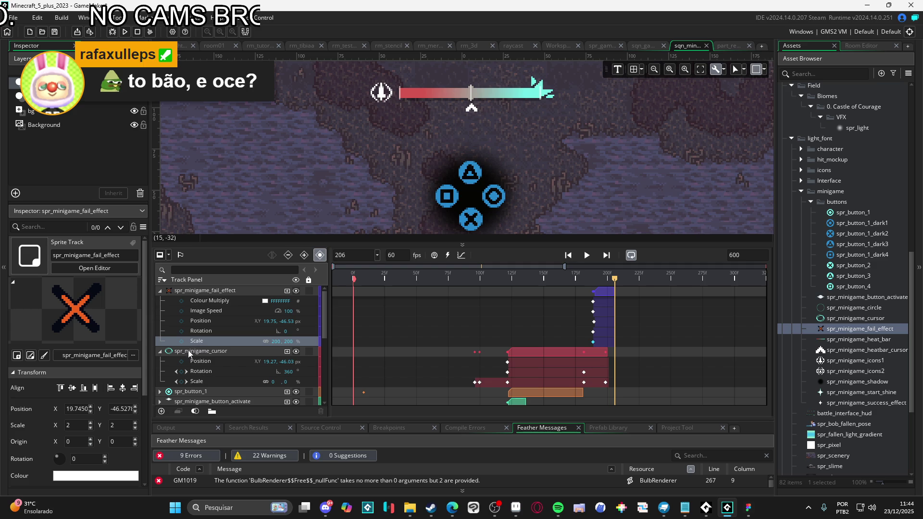
{"action": "type", "text": "100"}
{"action": "key", "text": "Tab"}
{"action": "type", "text": "10"}
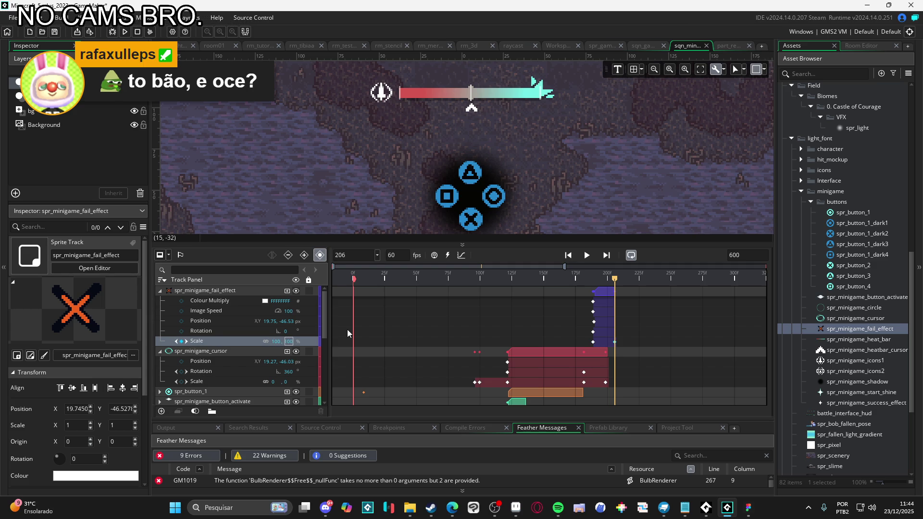
{"action": "key", "text": "Return"}
Step: Replay the cursor and fail-effect animation repeatedly from frames 160–175 to check the shrink
{"action": "key", "text": "space"}
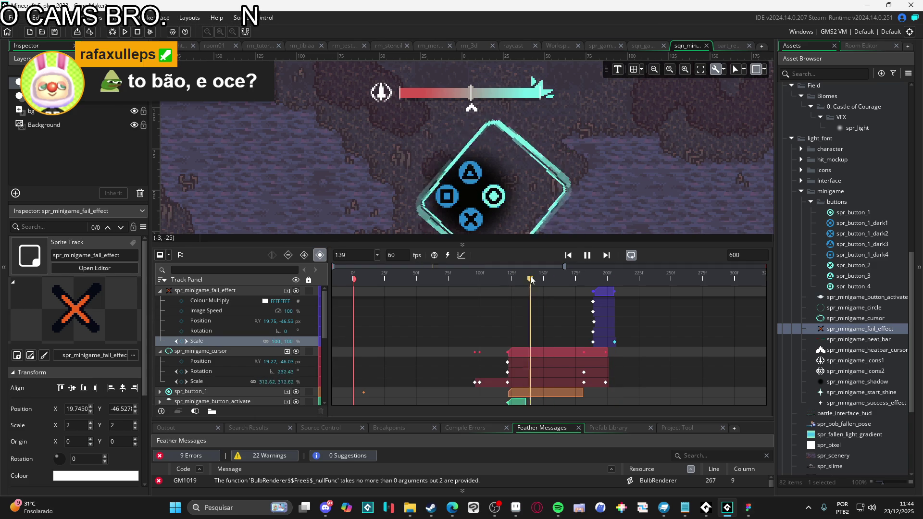
{"action": "left_click", "coordinate": [499, 267]}
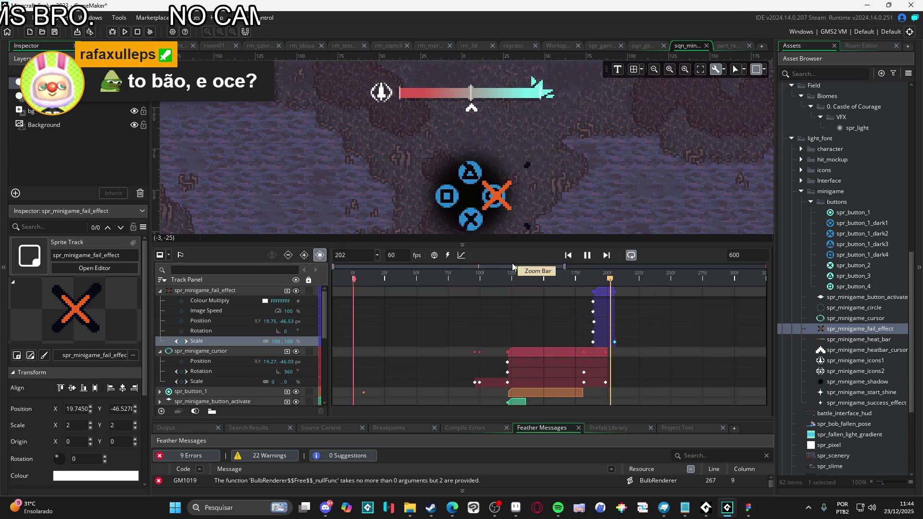
{"action": "left_click", "coordinate": [575, 278]}
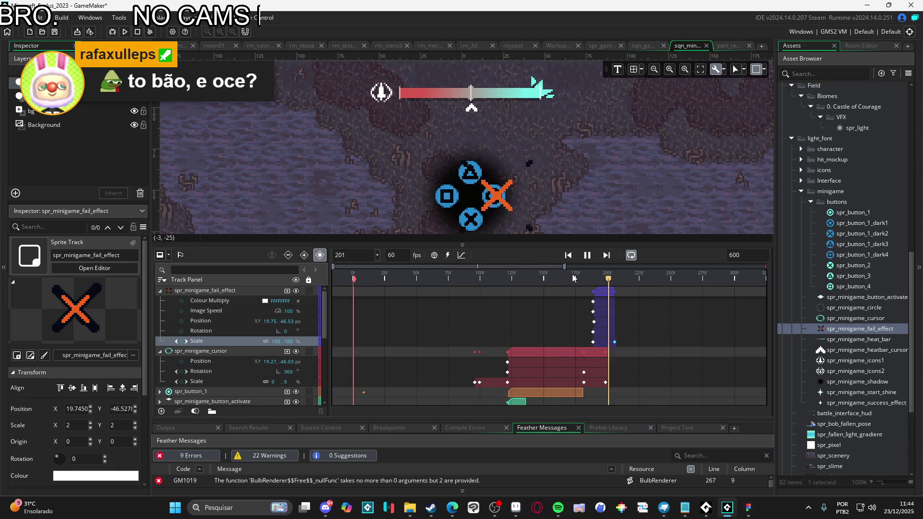
{"action": "key", "text": "space"}
{"action": "left_click", "coordinate": [552, 271]}
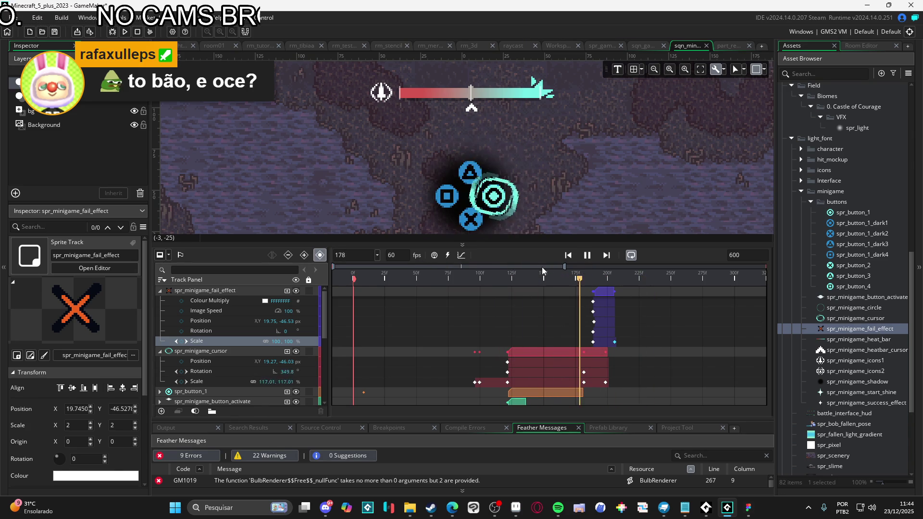
{"action": "key", "text": "space"}
{"action": "left_click", "coordinate": [572, 284]}
{"action": "key", "text": "space"}
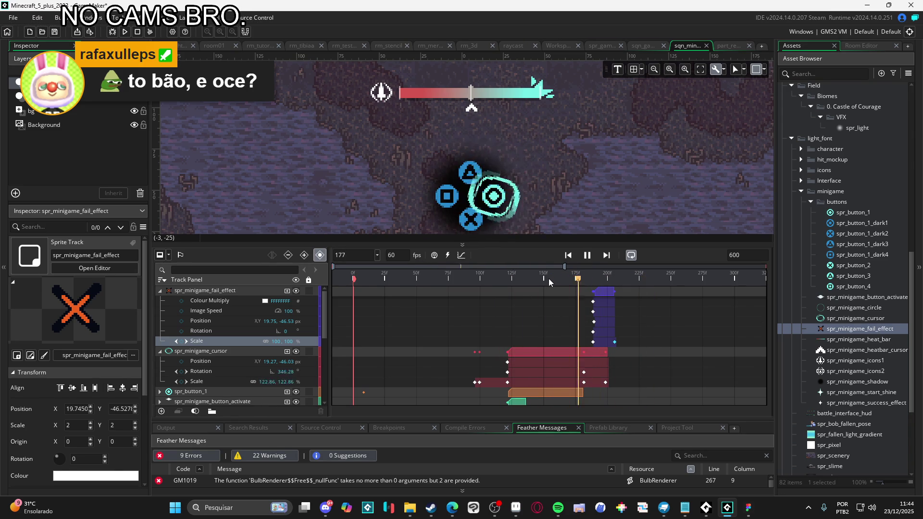
{"action": "left_click", "coordinate": [557, 278]}
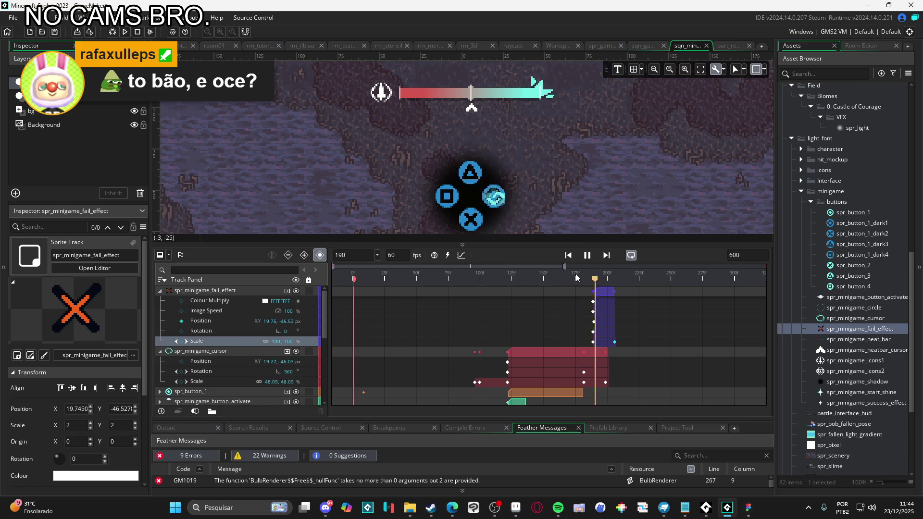
{"action": "key", "text": "space"}
{"action": "left_click", "coordinate": [576, 283]}
{"action": "key", "text": "space"}
{"action": "key", "text": "space"}
{"action": "left_click", "coordinate": [577, 280]}
{"action": "key", "text": "space"}
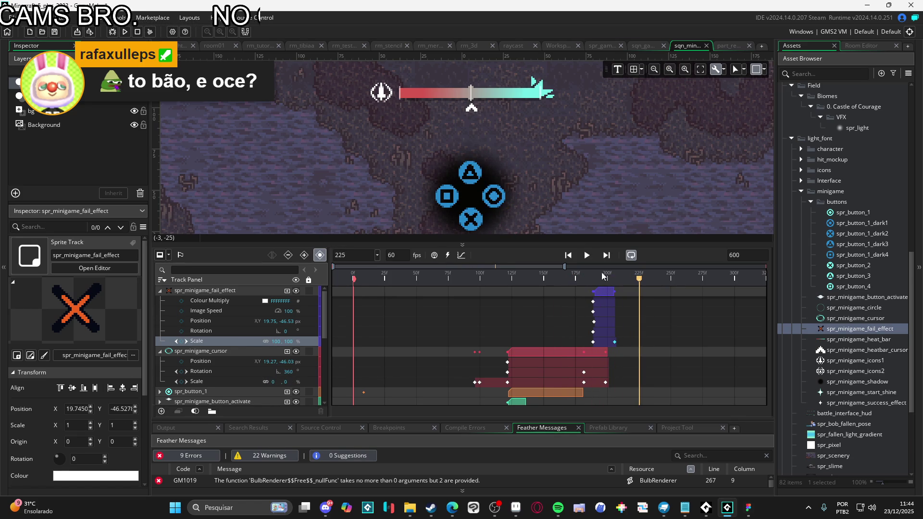
{"action": "left_click_drag", "start_coordinate": [604, 278], "coordinate": [594, 282]}
{"action": "left_click", "coordinate": [614, 302]}
{"action": "left_click", "coordinate": [514, 275]}
{"action": "key", "text": "space"}
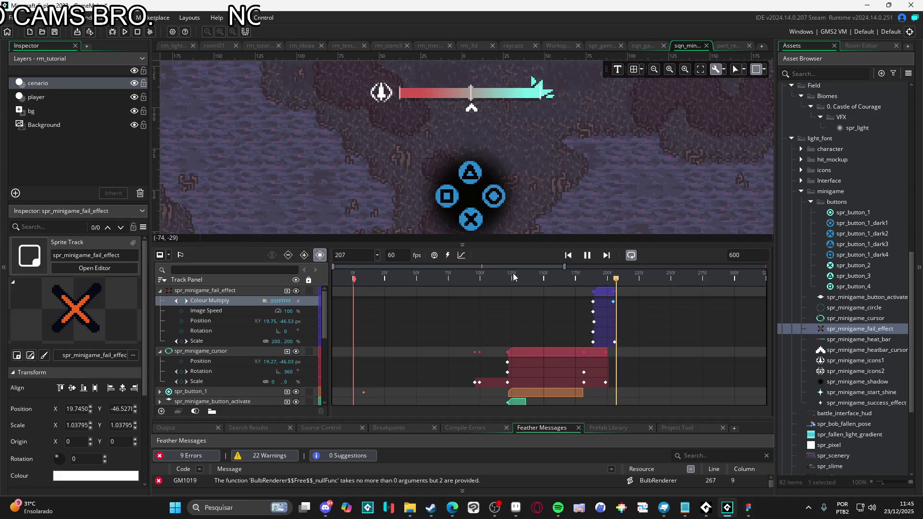
{"action": "left_click", "coordinate": [604, 277]}
{"action": "left_click_drag", "start_coordinate": [604, 279], "coordinate": [627, 292]}
{"action": "left_click", "coordinate": [613, 291]}
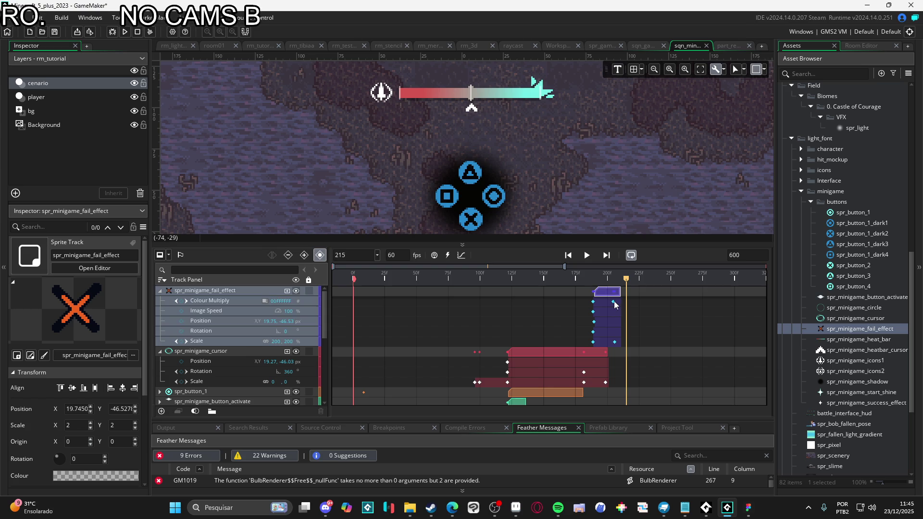
{"action": "left_click", "coordinate": [619, 336]}
{"action": "left_click", "coordinate": [613, 302]}
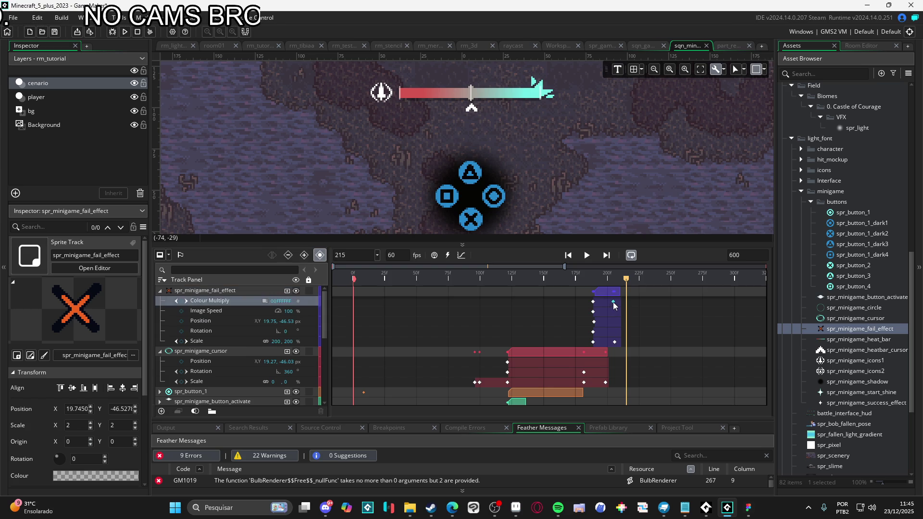
{"action": "left_click", "coordinate": [614, 342]}
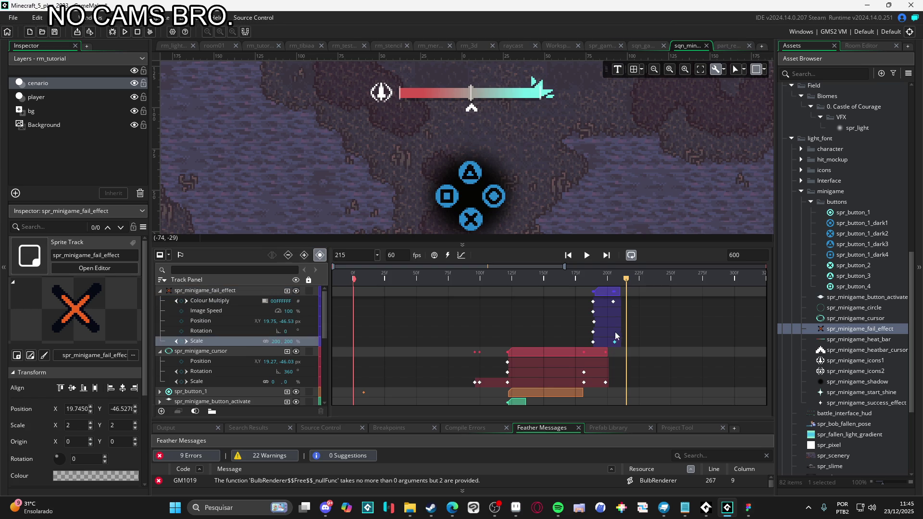
{"action": "left_click", "coordinate": [614, 302], "text": "ctrl"}
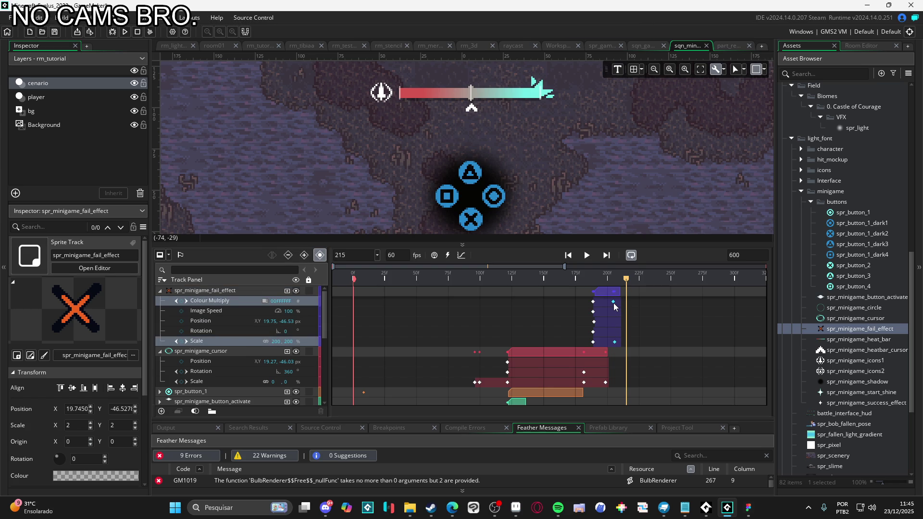
{"action": "left_click_drag", "start_coordinate": [618, 303], "coordinate": [621, 303]}
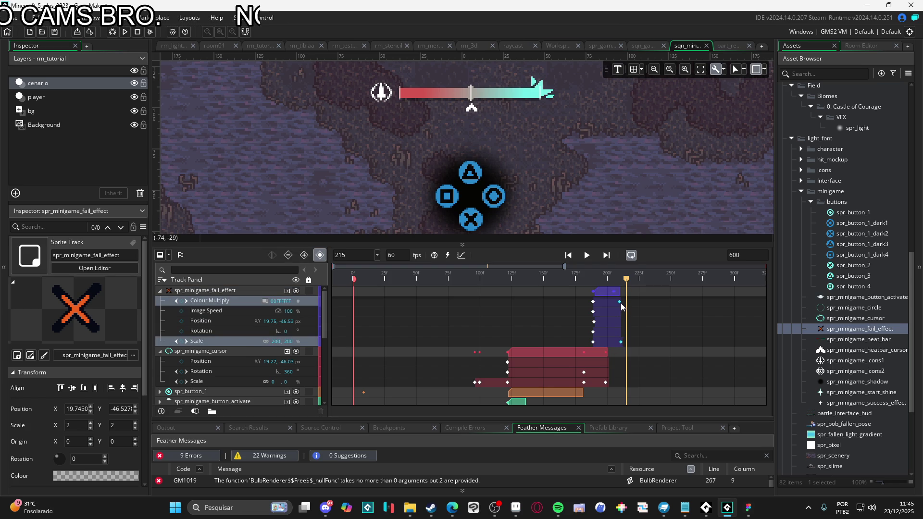
{"action": "left_click", "coordinate": [477, 273]}
{"action": "key", "text": "space"}
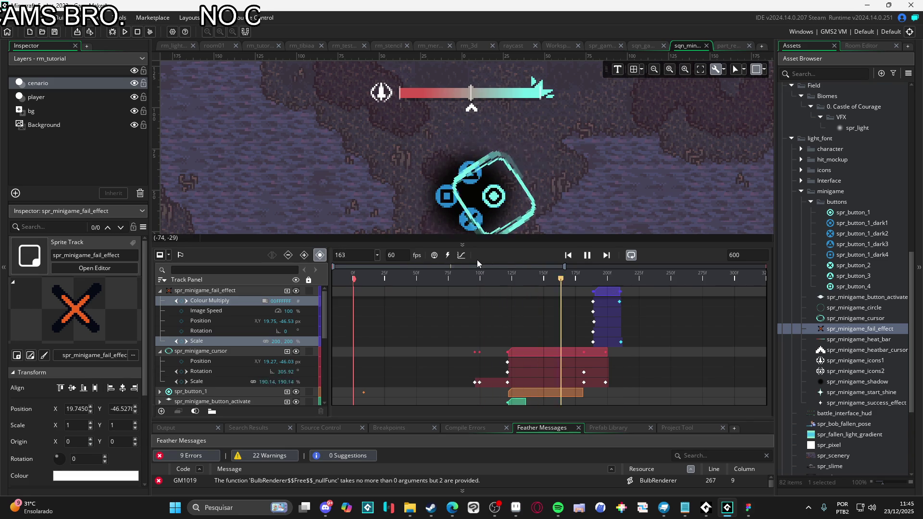
{"action": "left_click", "coordinate": [587, 255]}
{"action": "left_click", "coordinate": [448, 273]}
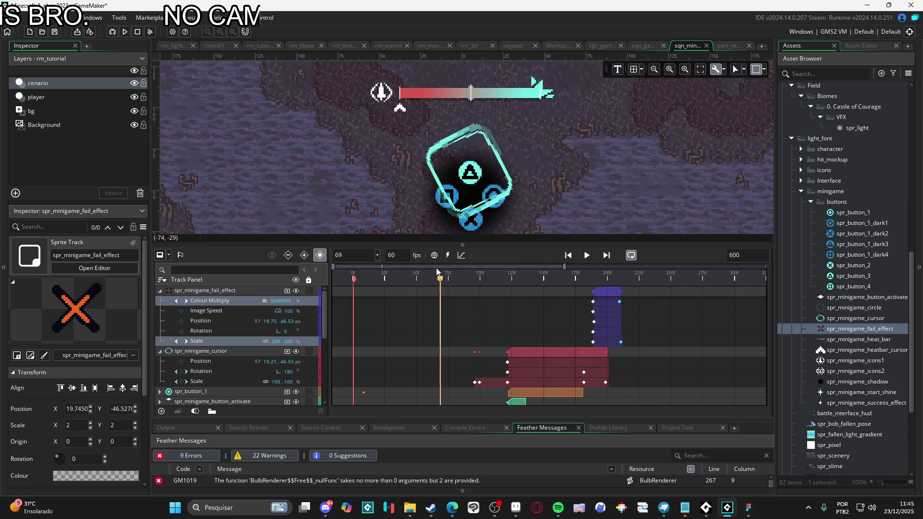
{"action": "key", "text": "space"}
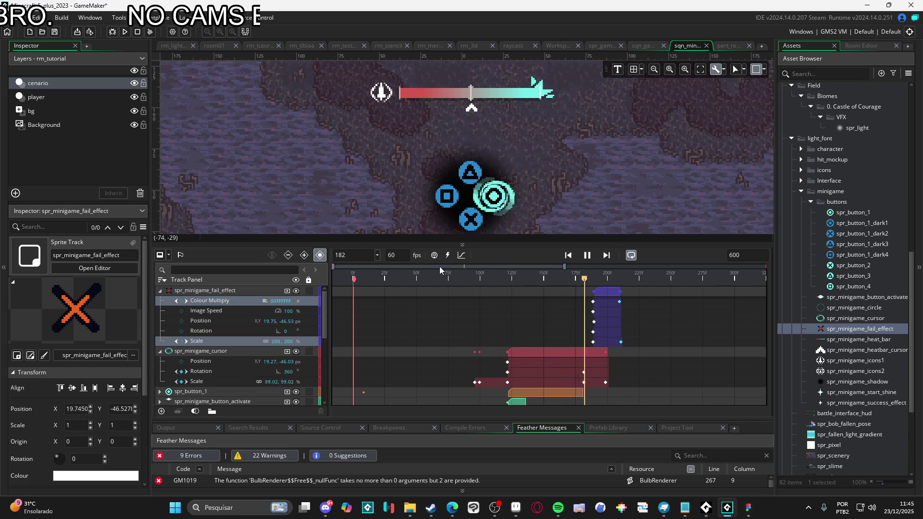
{"action": "left_click", "coordinate": [410, 275]}
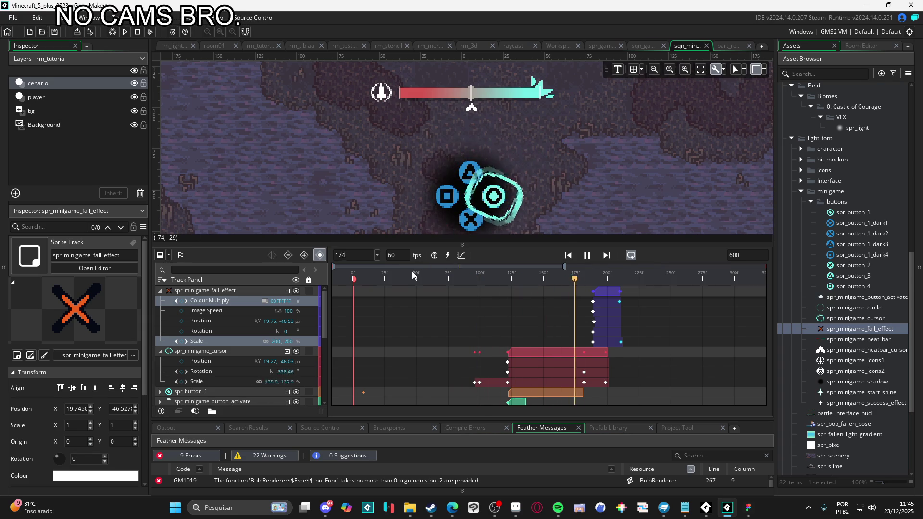
{"action": "key", "text": "space"}
{"action": "left_click", "coordinate": [512, 277]}
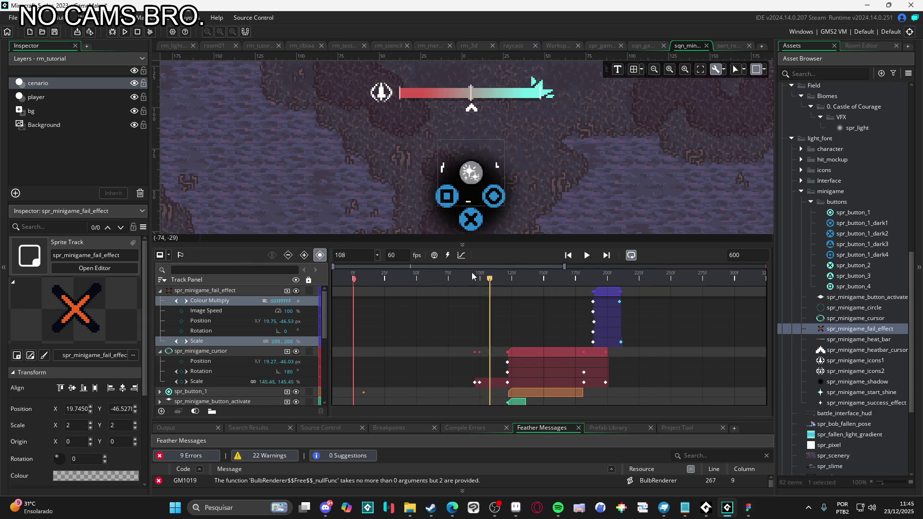
{"action": "key", "text": "space"}
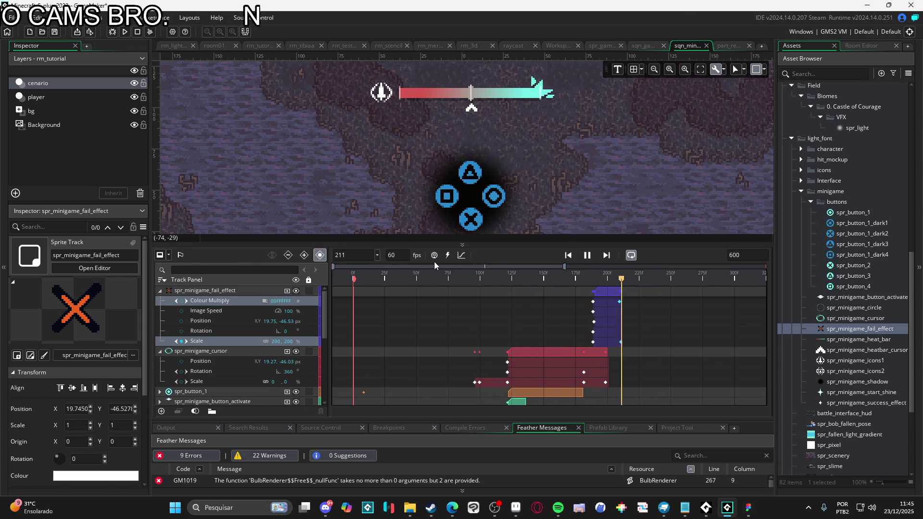
{"action": "left_click", "coordinate": [587, 257]}
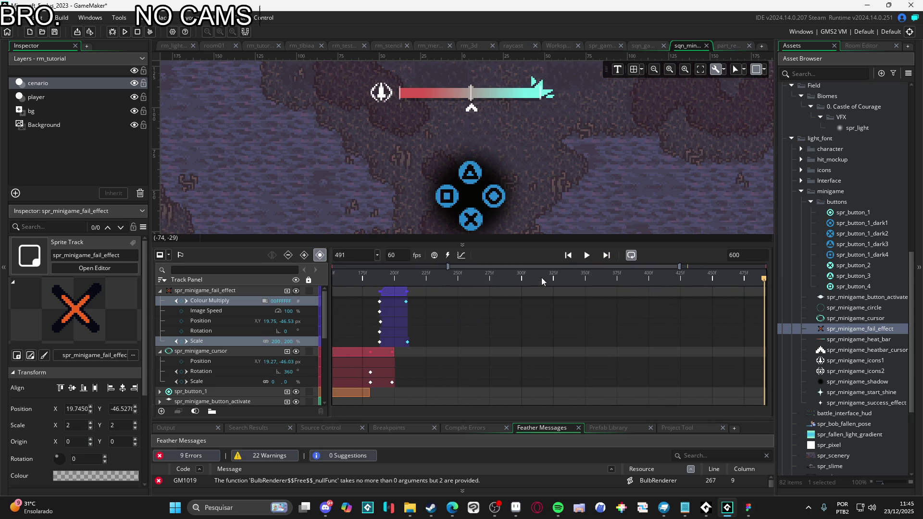
{"action": "scroll", "coordinate": [515, 186], "scroll_direction": "down", "scroll_amount": 3}
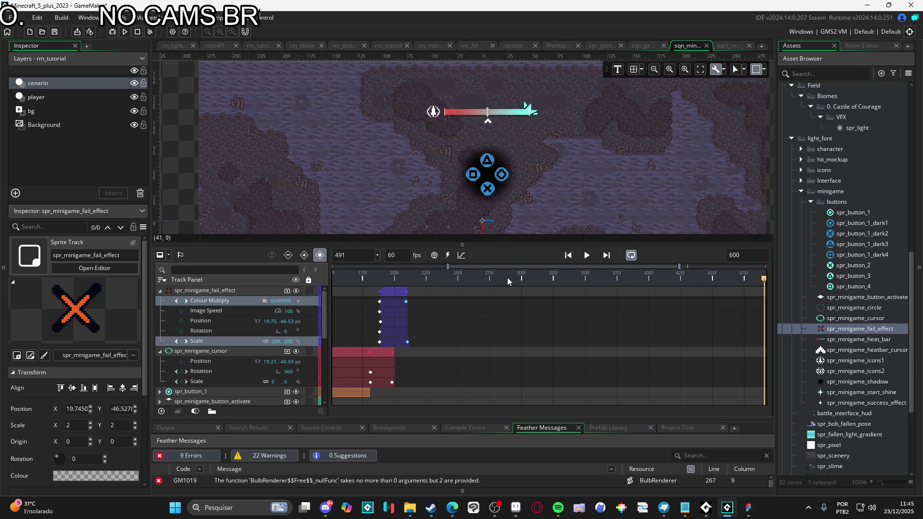
{"action": "key", "text": "Home"}
{"action": "key", "text": "space"}
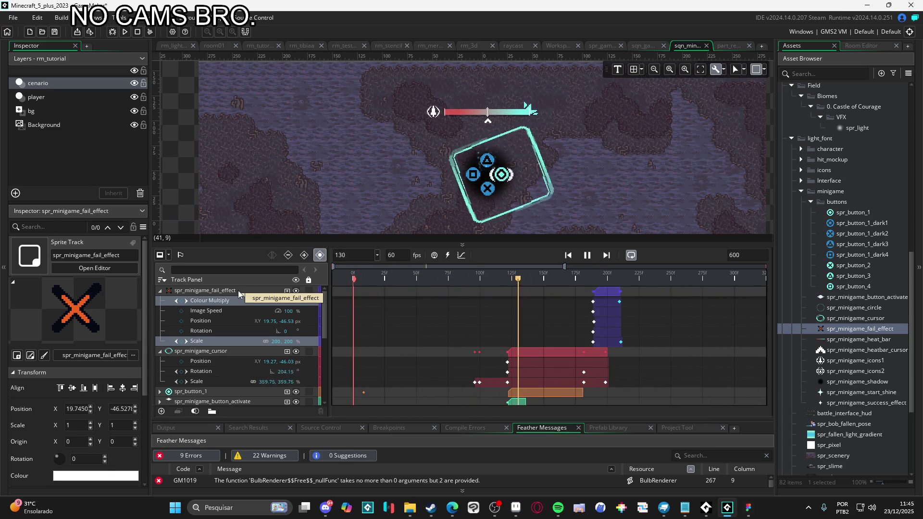
{"action": "key", "text": "space"}
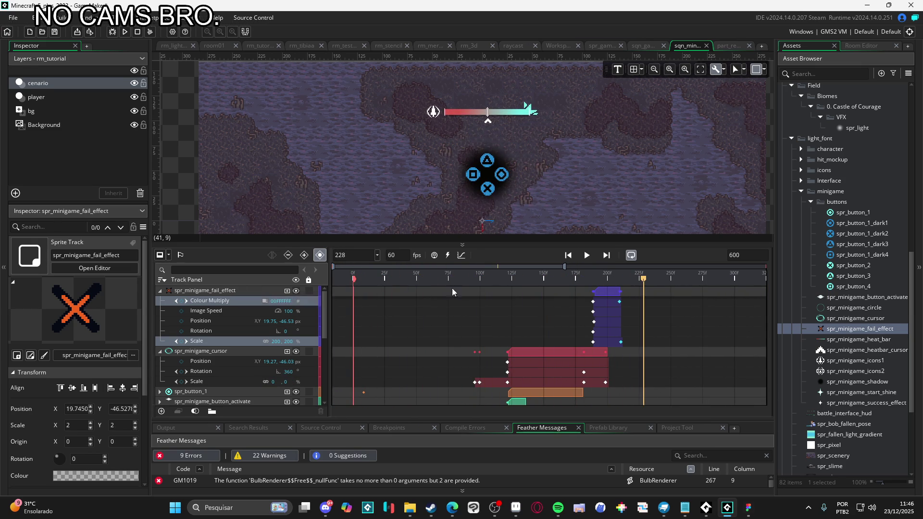
Step: Change the sequence's end frame from 600 to 241 and play it at that length
{"action": "left_click_drag", "start_coordinate": [645, 284], "coordinate": [660, 284]}
{"action": "left_click", "coordinate": [745, 253]}
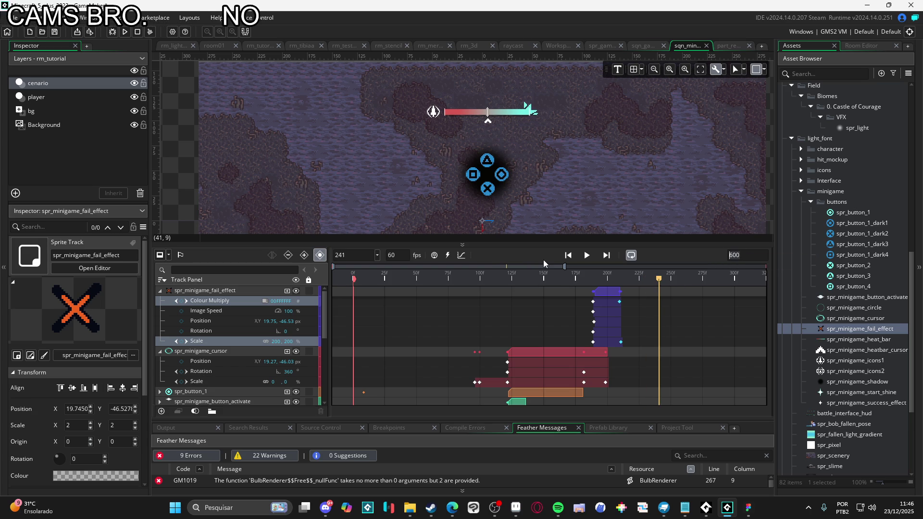
{"action": "type", "text": "241"}
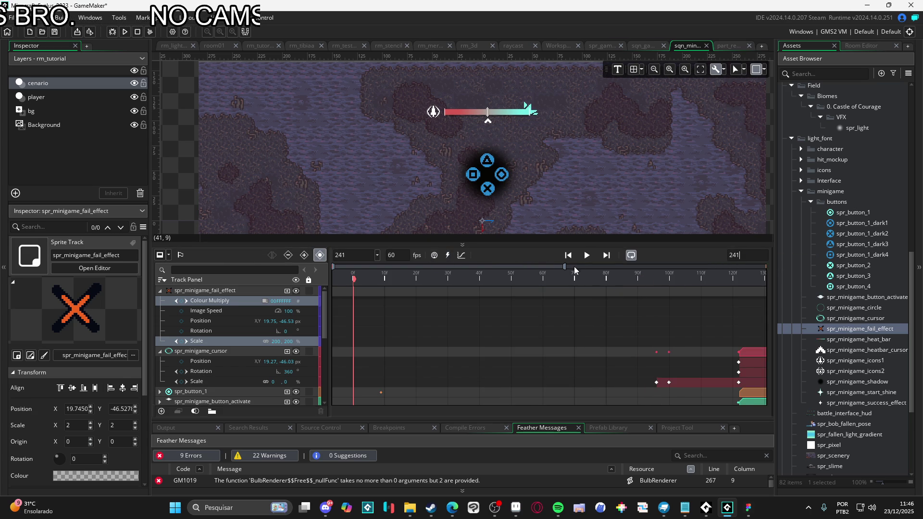
{"action": "left_click", "coordinate": [586, 259]}
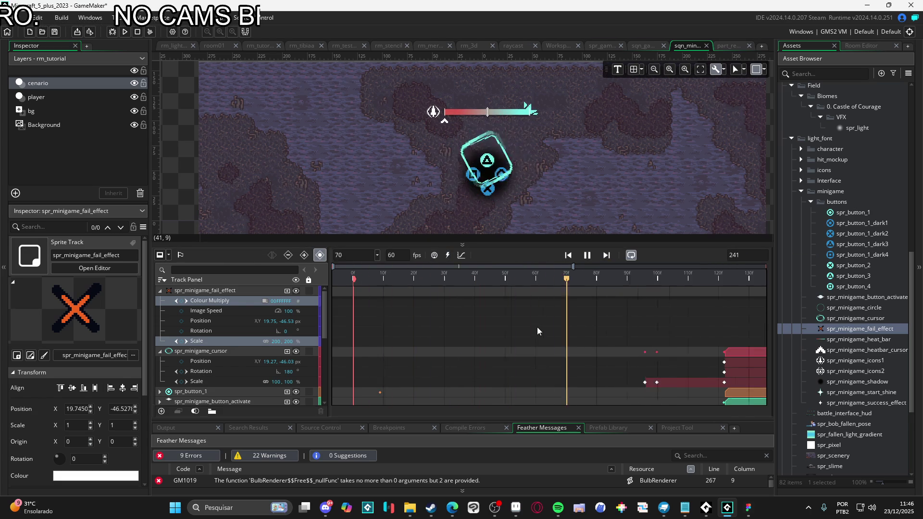
{"action": "scroll", "coordinate": [529, 320], "scroll_direction": "down", "scroll_amount": 2}
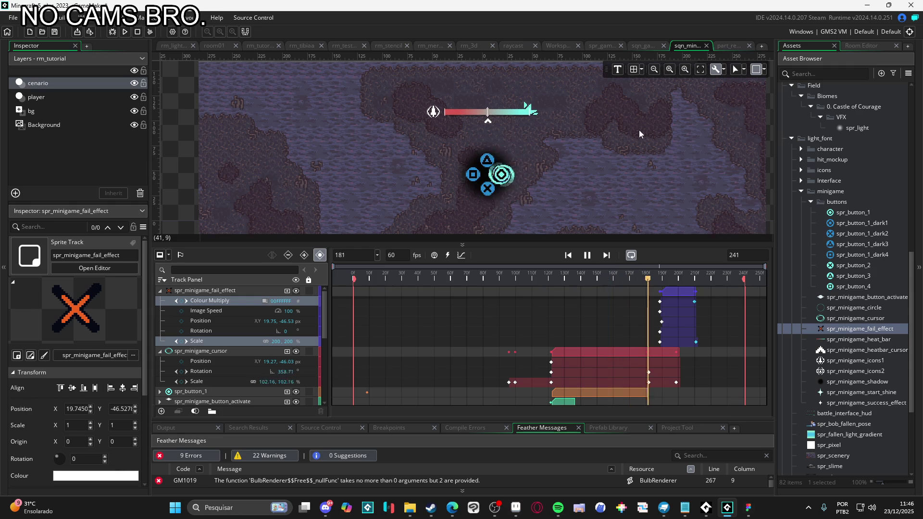
Step: Switch to the rm_light_font room and pan to see it fully
{"action": "left_click", "coordinate": [189, 47]}
{"action": "left_click", "coordinate": [217, 47]}
{"action": "left_click", "coordinate": [173, 46]}
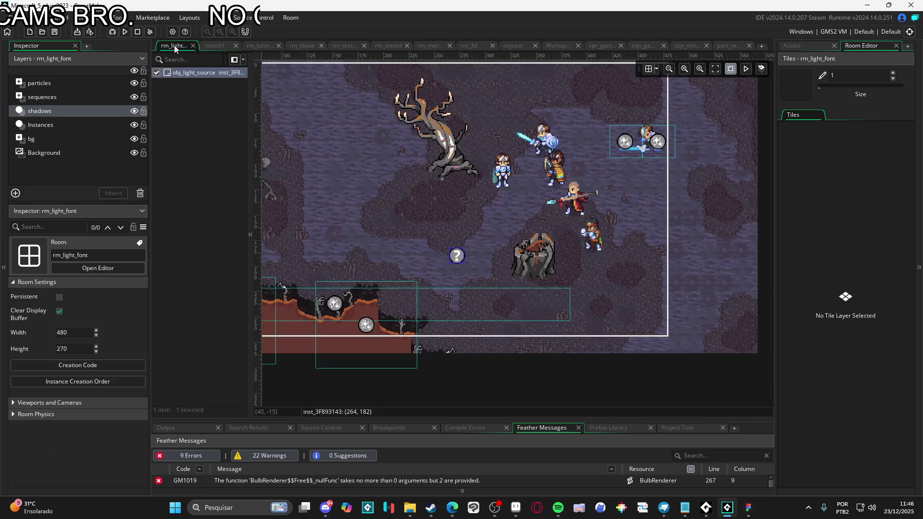
{"action": "mouse_move", "coordinate": [382, 132]}
{"action": "left_mouse_down"}
{"action": "mouse_move", "coordinate": [434, 147]}
{"action": "mouse_move", "coordinate": [454, 172]}
{"action": "mouse_move", "coordinate": [487, 167]}
{"action": "left_mouse_up"}
Step: Hide the test instances on the Instances layer, keeping obj_fx_manager and obj_fallen_bob visible
{"action": "left_click", "coordinate": [77, 126]}
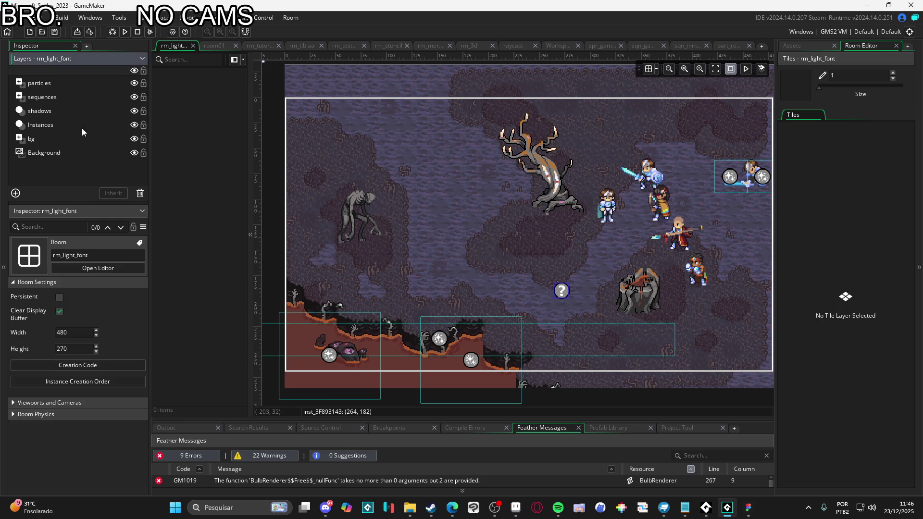
{"action": "left_click", "coordinate": [157, 84]}
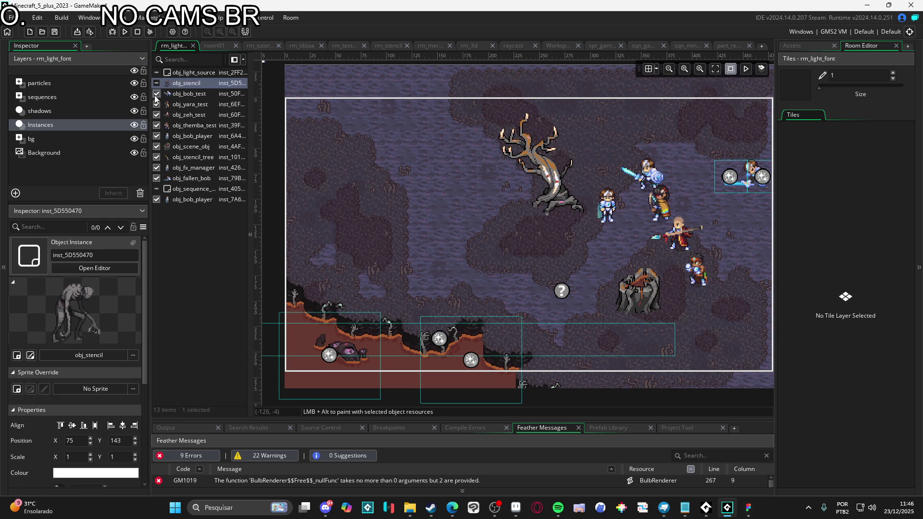
{"action": "left_click", "coordinate": [157, 94]}
{"action": "left_click", "coordinate": [157, 105]}
{"action": "left_click", "coordinate": [157, 115]}
{"action": "left_click", "coordinate": [156, 126]}
{"action": "left_click", "coordinate": [157, 137]}
{"action": "left_click", "coordinate": [157, 147]}
{"action": "left_click", "coordinate": [157, 158]}
{"action": "left_click", "coordinate": [157, 168]}
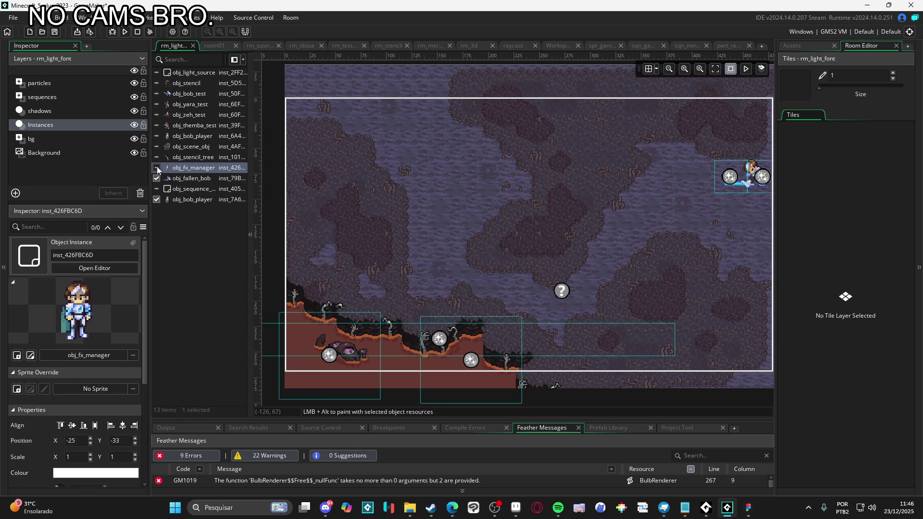
{"action": "left_click", "coordinate": [157, 179]}
{"action": "left_click", "coordinate": [157, 169]}
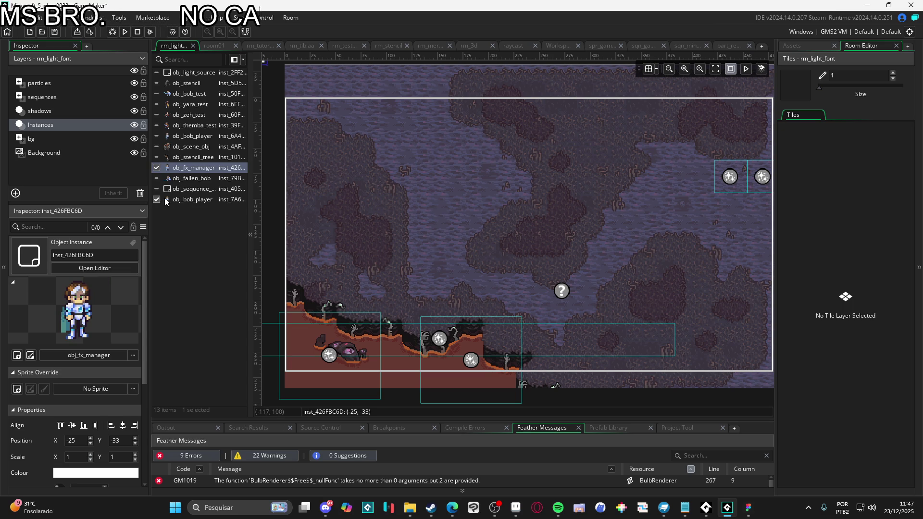
{"action": "left_click", "coordinate": [157, 179]}
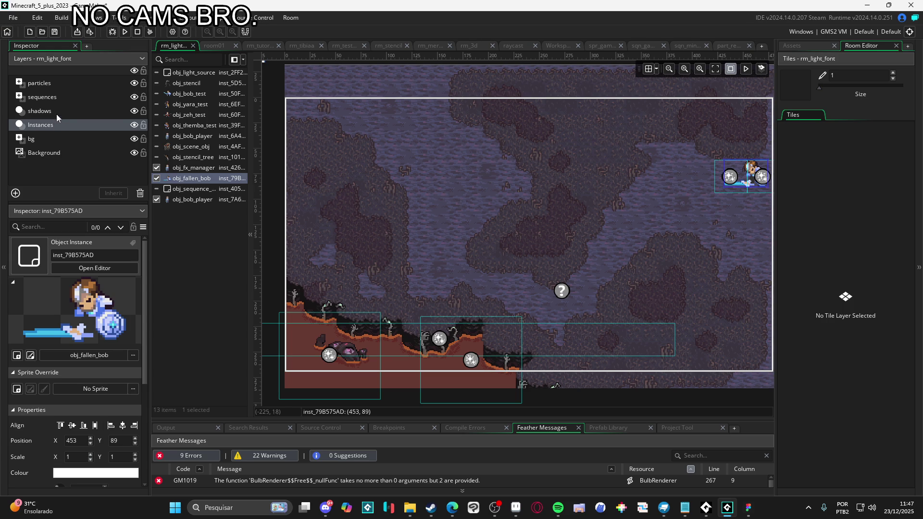
Step: Place sqn_minigame from the Assets into the room's sequences layer
{"action": "left_click", "coordinate": [65, 96]}
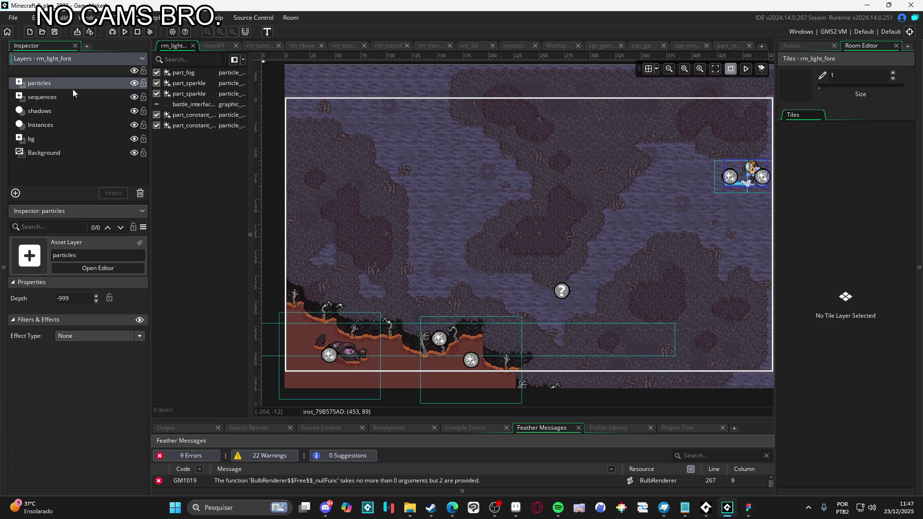
{"action": "left_click", "coordinate": [794, 47]}
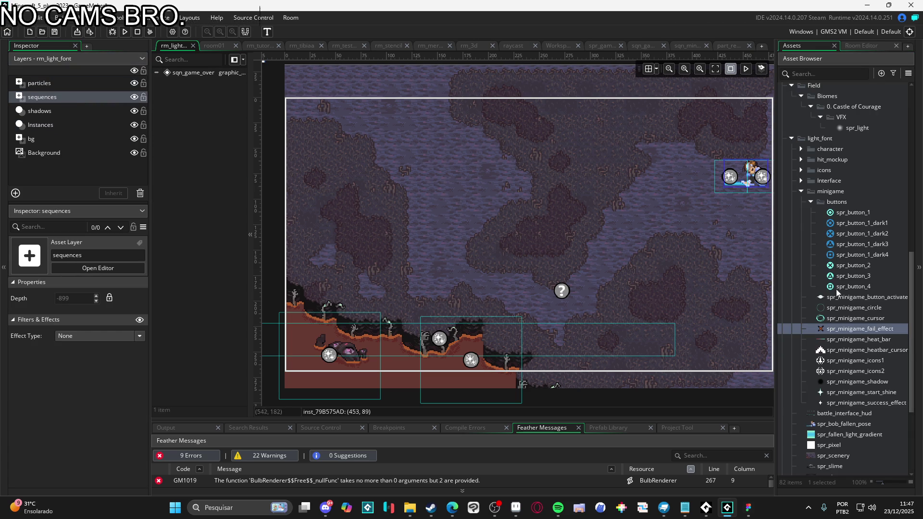
{"action": "scroll", "coordinate": [858, 287], "scroll_direction": "down", "scroll_amount": 5}
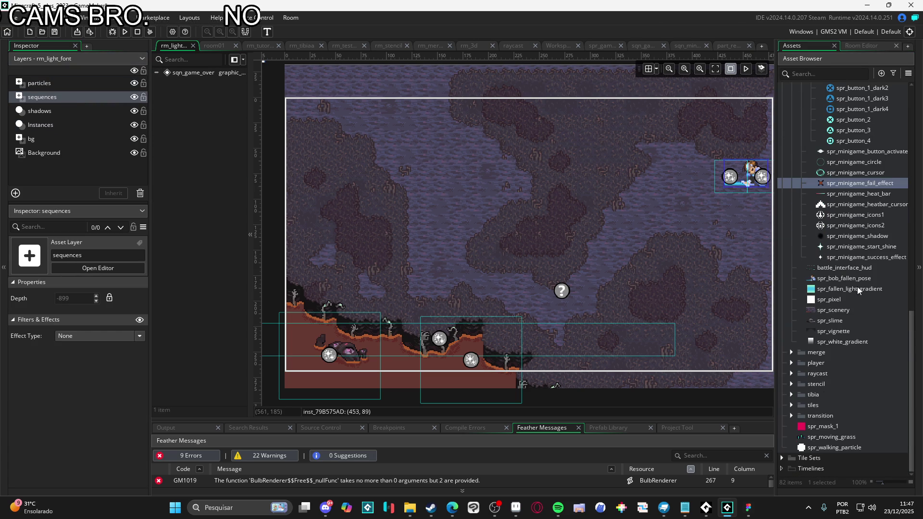
{"action": "scroll", "coordinate": [839, 335], "scroll_direction": "up", "scroll_amount": 13}
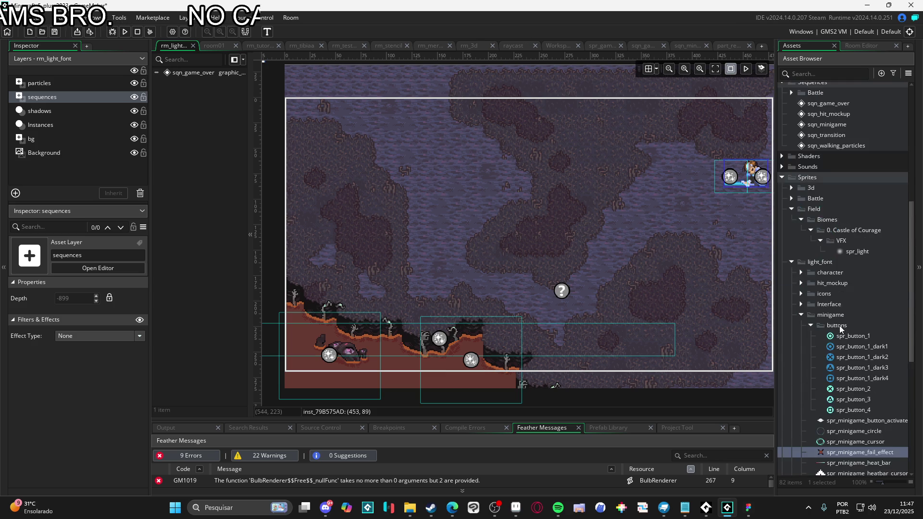
{"action": "mouse_move", "coordinate": [860, 239]}
{"action": "left_mouse_down"}
{"action": "mouse_move", "coordinate": [461, 222]}
{"action": "mouse_move", "coordinate": [515, 231]}
{"action": "mouse_move", "coordinate": [538, 204]}
{"action": "mouse_move", "coordinate": [564, 217]}
{"action": "mouse_move", "coordinate": [555, 229]}
{"action": "left_mouse_up"}
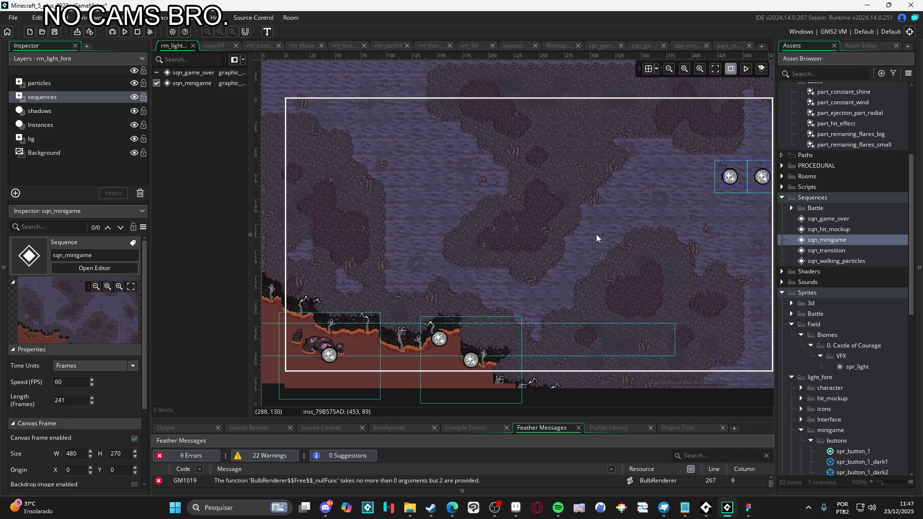
Step: Hide the spr_scenery backdrop track in sqn_minigame
{"action": "double_click", "coordinate": [856, 241]}
{"action": "scroll", "coordinate": [168, 389], "scroll_direction": "down", "scroll_amount": 5}
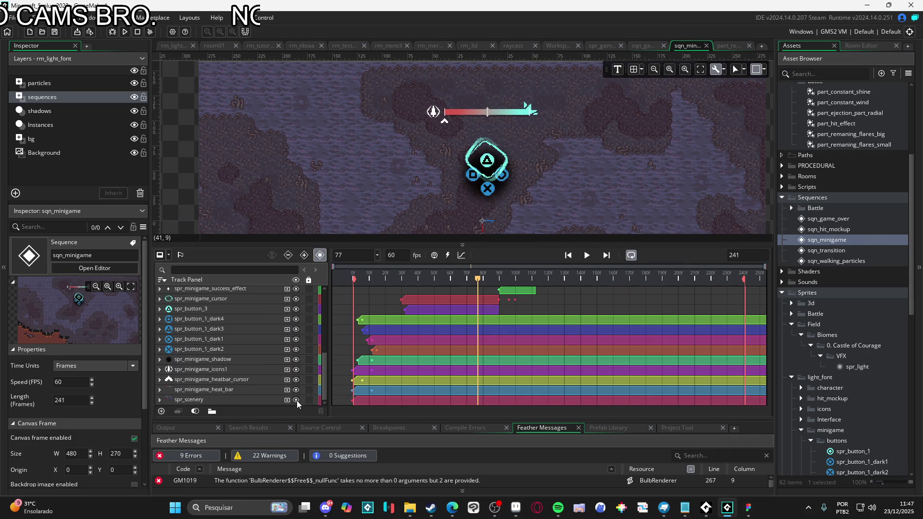
{"action": "left_click", "coordinate": [296, 400]}
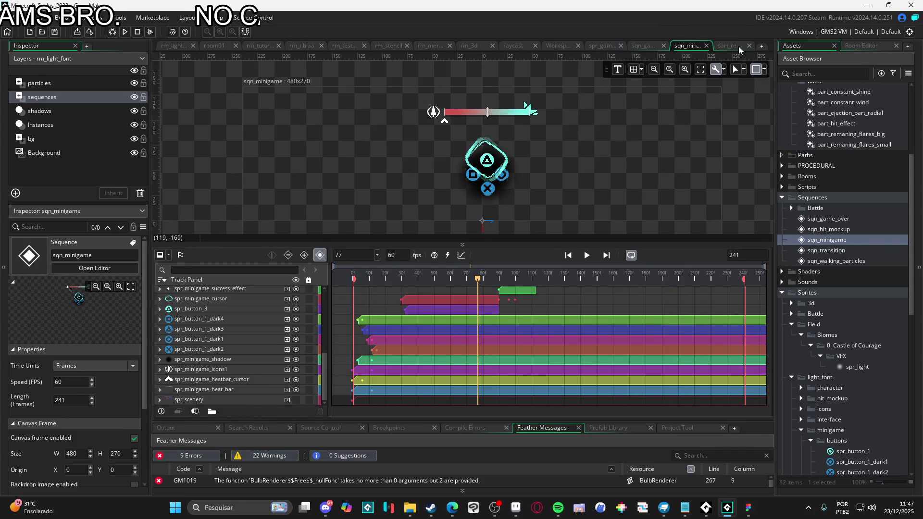
Step: Return to rm_light_font and place sqn_minigame in the room again
{"action": "left_click", "coordinate": [172, 46]}
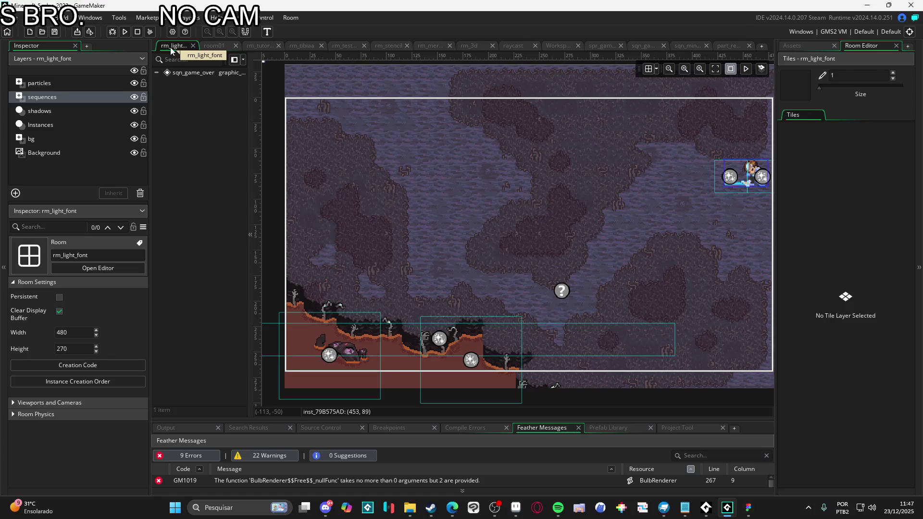
{"action": "left_click", "coordinate": [816, 47]}
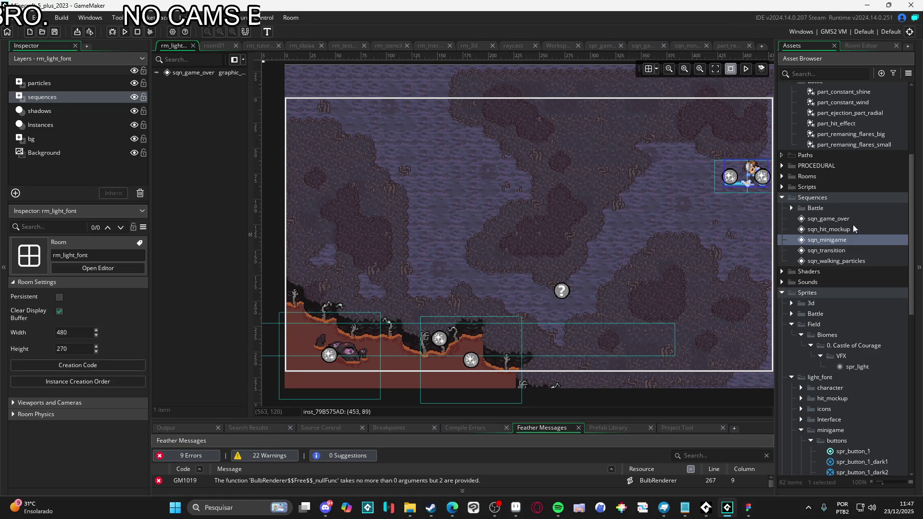
{"action": "left_click_drag", "start_coordinate": [827, 240], "coordinate": [692, 233]}
{"action": "left_click_drag", "start_coordinate": [510, 242], "coordinate": [510, 242]}
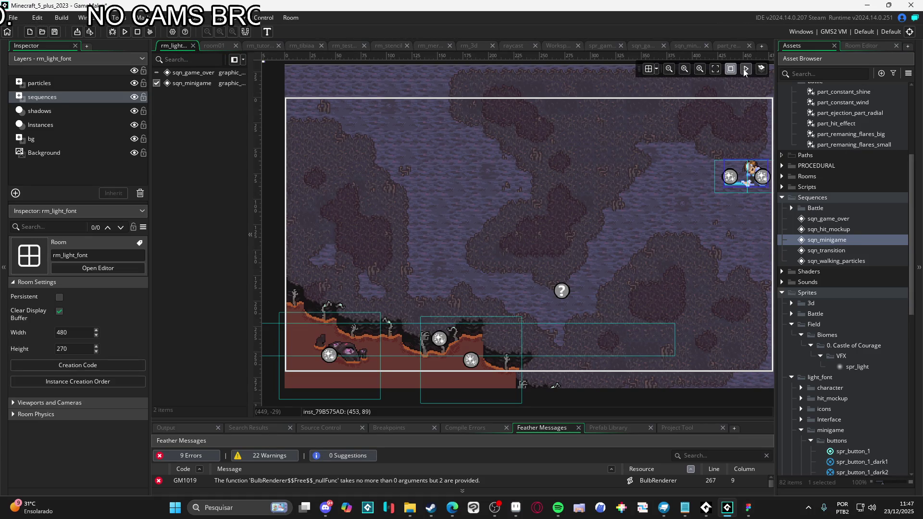
Step: Preview the minigame sequence in the room and move it slightly lower
{"action": "left_click", "coordinate": [745, 71]}
{"action": "left_click", "coordinate": [554, 223]}
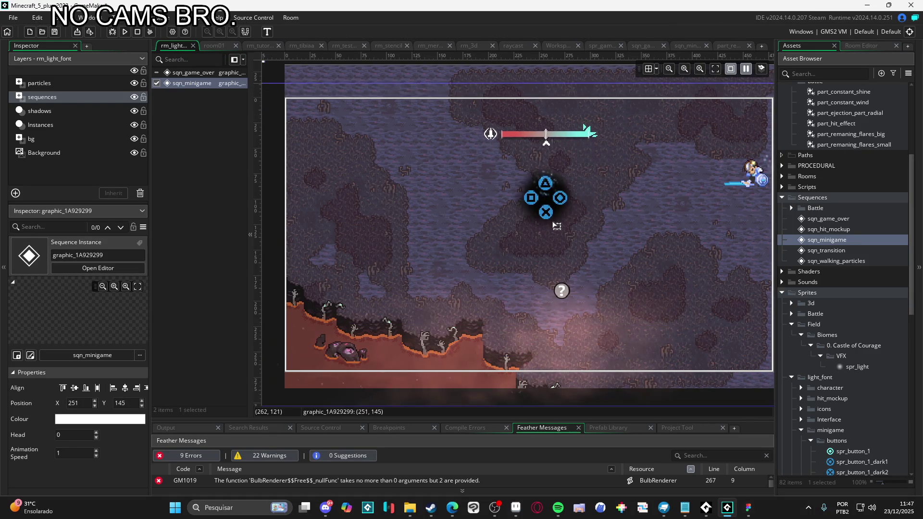
{"action": "left_click_drag", "start_coordinate": [557, 225], "coordinate": [557, 239]}
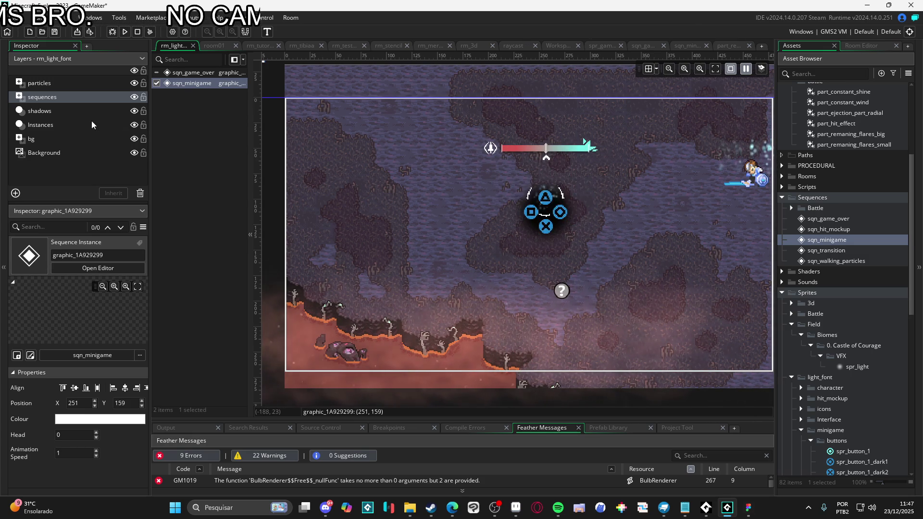
Step: Show the test characters, both obj_bob_player instances and the obj_stencil enemy
{"action": "left_click", "coordinate": [128, 126]}
{"action": "left_click", "coordinate": [157, 93]}
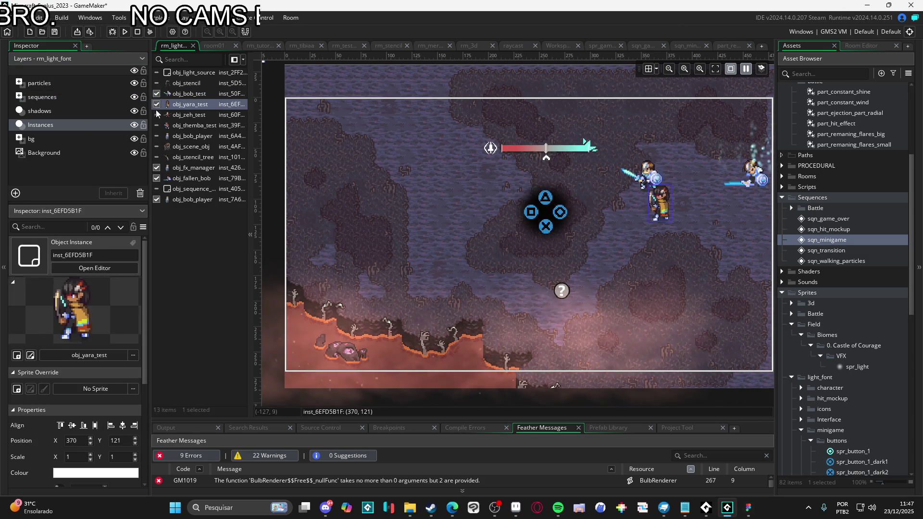
{"action": "left_click", "coordinate": [156, 104]}
{"action": "left_click", "coordinate": [157, 114]}
{"action": "left_click", "coordinate": [156, 125]}
{"action": "left_click", "coordinate": [157, 136]}
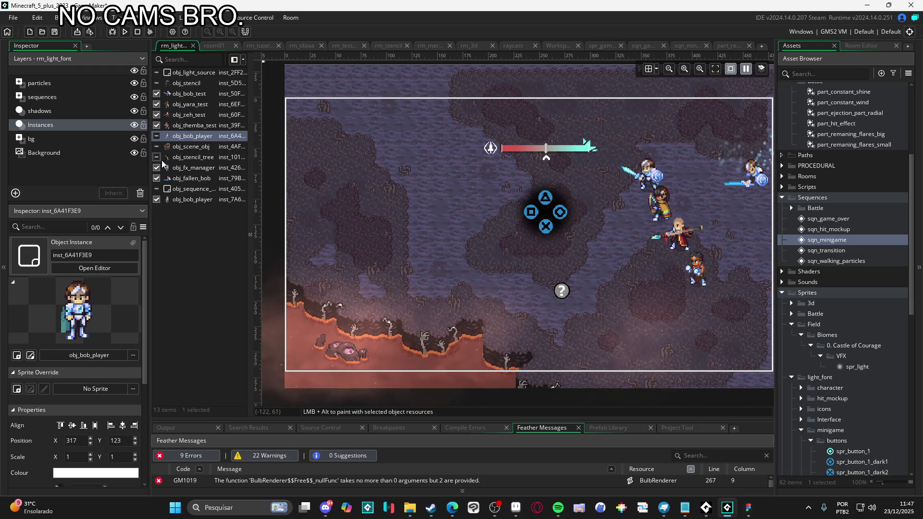
{"action": "left_click", "coordinate": [157, 199]}
{"action": "left_click", "coordinate": [156, 83]}
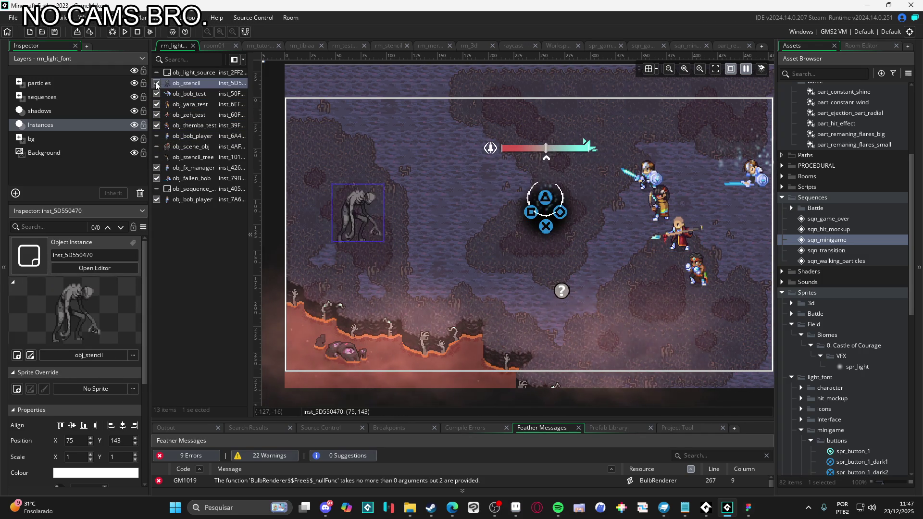
{"action": "left_click", "coordinate": [572, 233]}
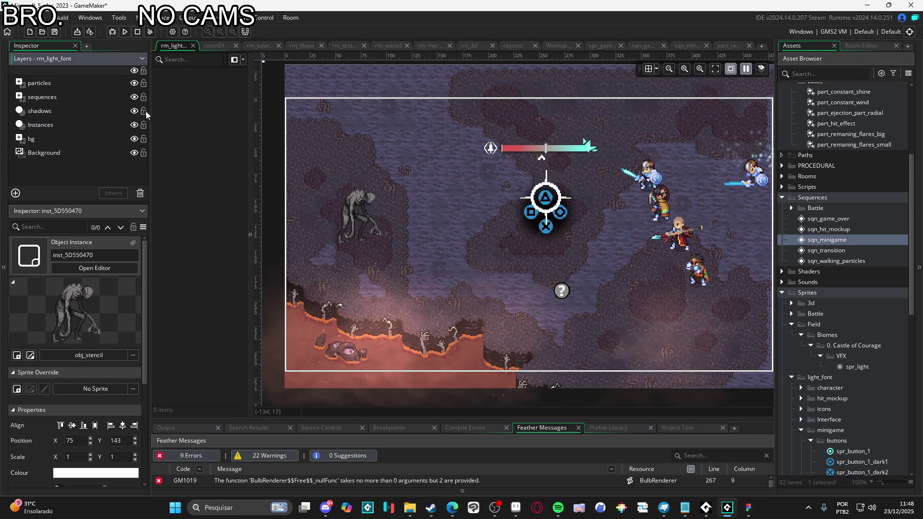
Step: Move the sqn_minigame instance left and slightly down, then run the game to test
{"action": "left_click", "coordinate": [42, 97]}
{"action": "left_click", "coordinate": [207, 84]}
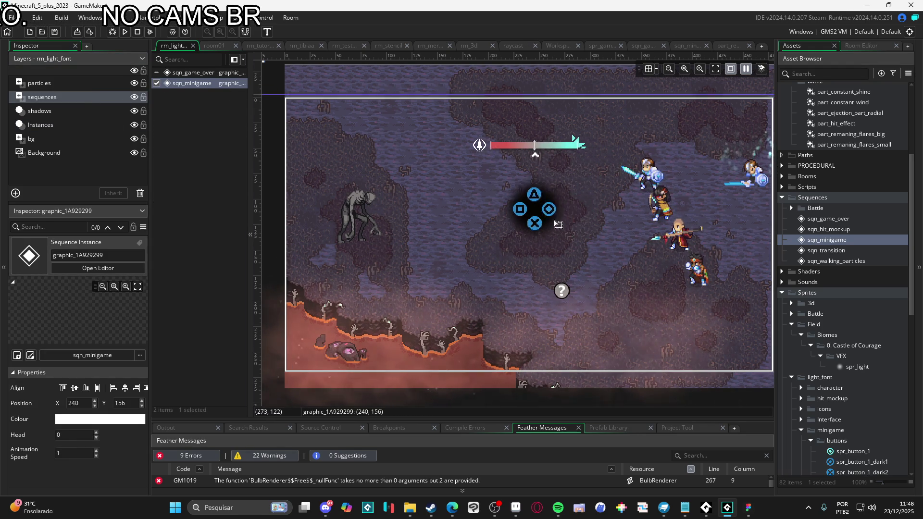
{"action": "left_click_drag", "start_coordinate": [567, 226], "coordinate": [547, 231]}
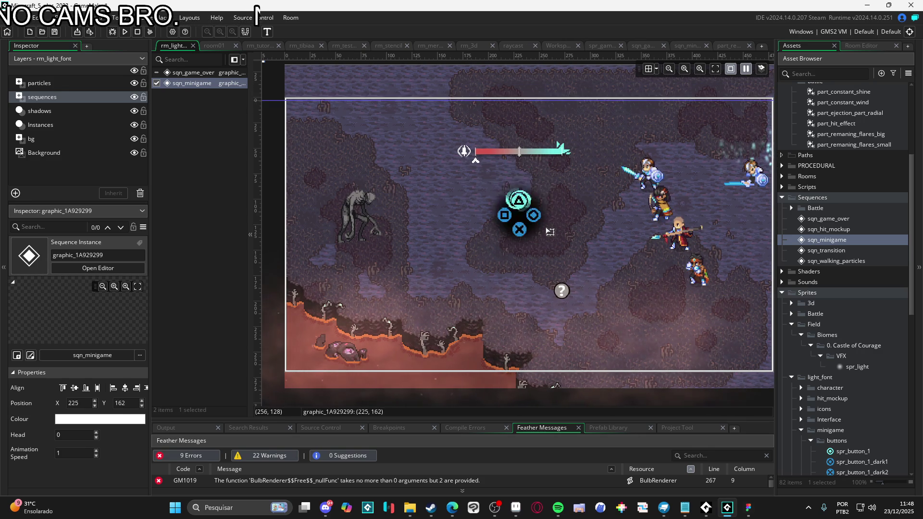
{"action": "left_click", "coordinate": [46, 128]}
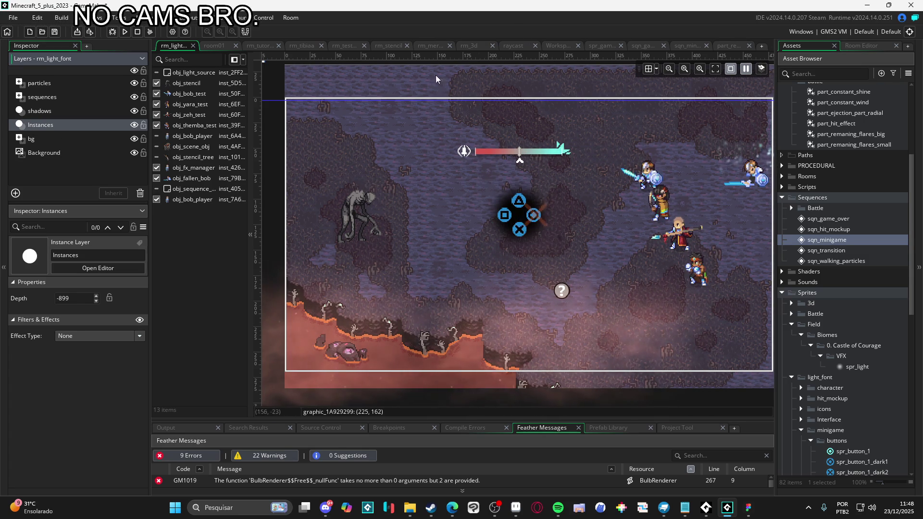
{"action": "left_click", "coordinate": [124, 32]}
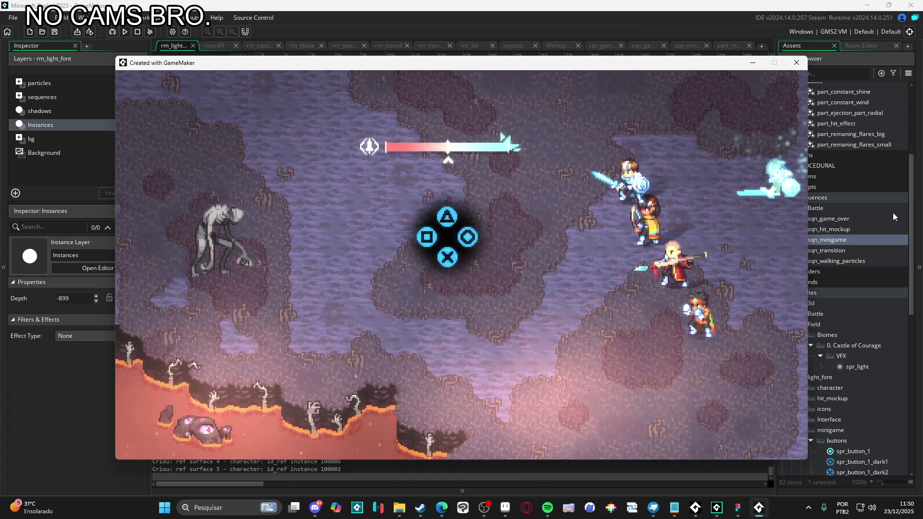
{"action": "left_click", "coordinate": [796, 62]}
{"action": "left_click", "coordinate": [106, 88]}
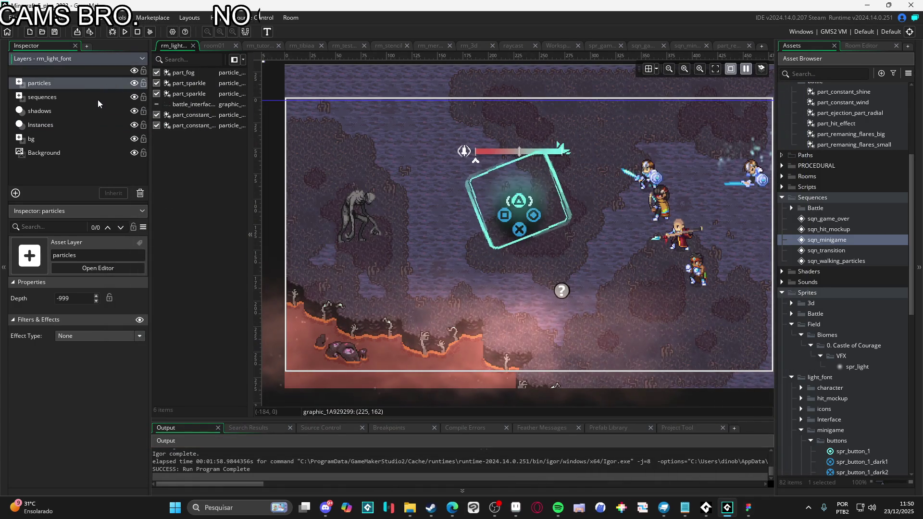
Step: Show the battle_interface HUD and test-run the game with it
{"action": "left_click", "coordinate": [157, 104]}
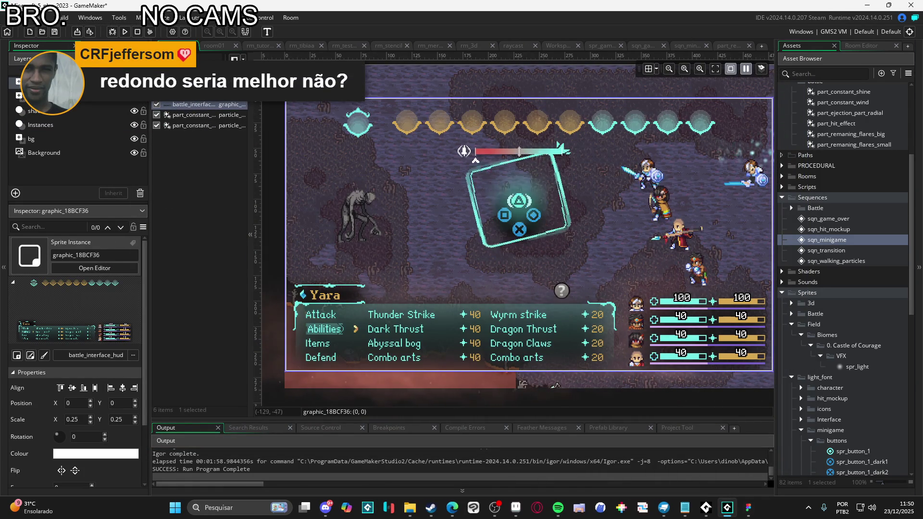
{"action": "left_click", "coordinate": [125, 34]}
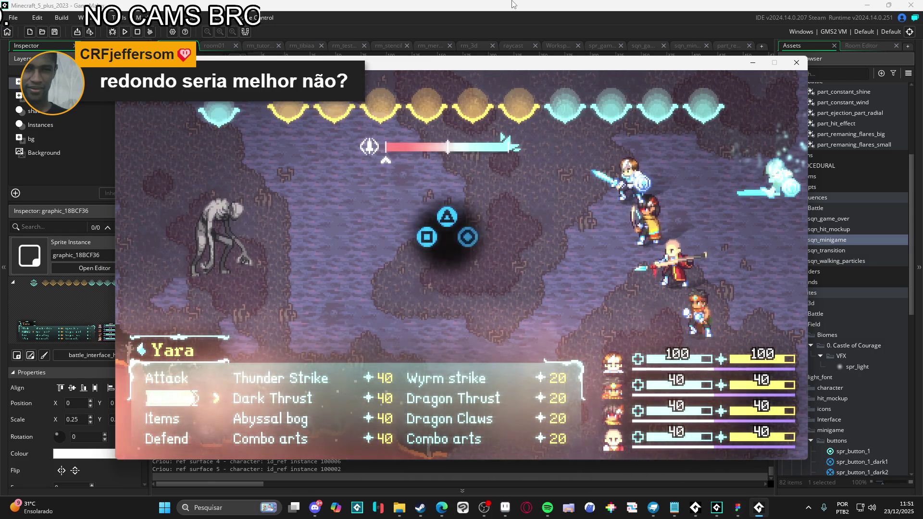
{"action": "left_click", "coordinate": [794, 63]}
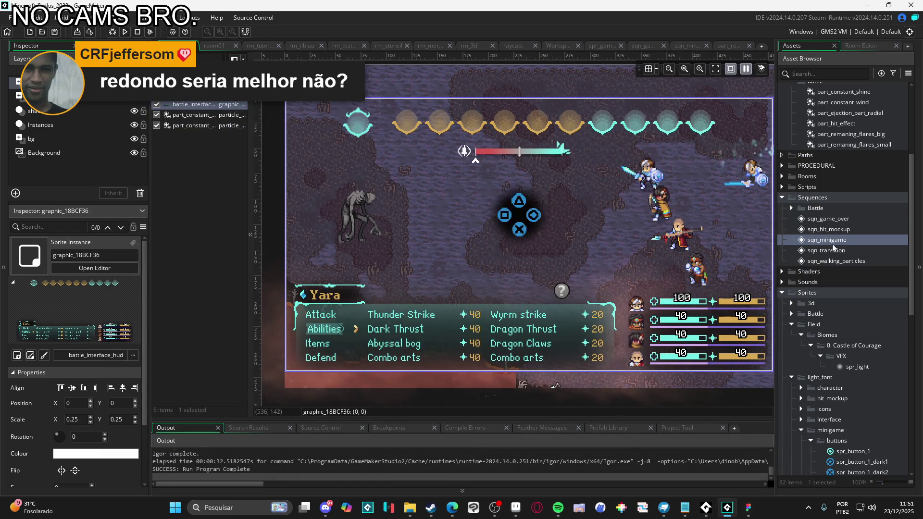
Step: Open the spr_minigame_cursor sprite in the sprite editor
{"action": "scroll", "coordinate": [837, 264], "scroll_direction": "down", "scroll_amount": 3}
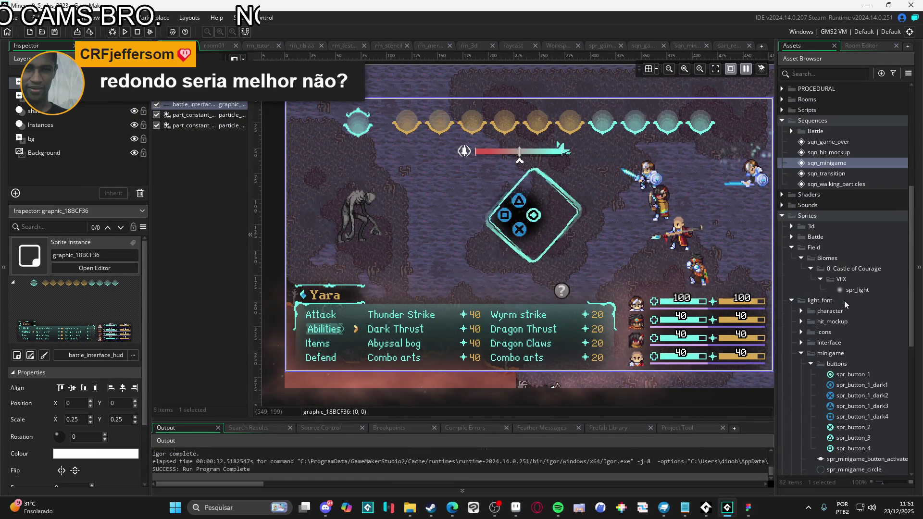
{"action": "scroll", "coordinate": [840, 452], "scroll_direction": "down", "scroll_amount": 2}
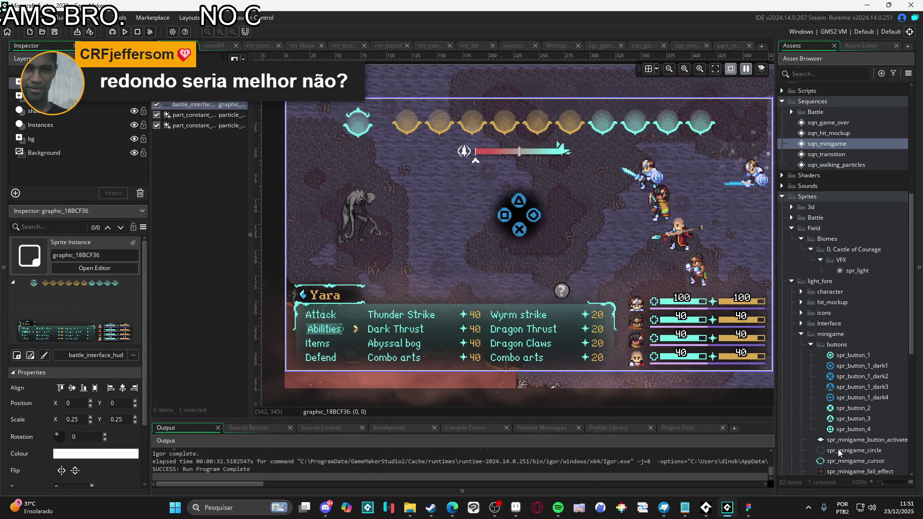
{"action": "double_click", "coordinate": [855, 442]}
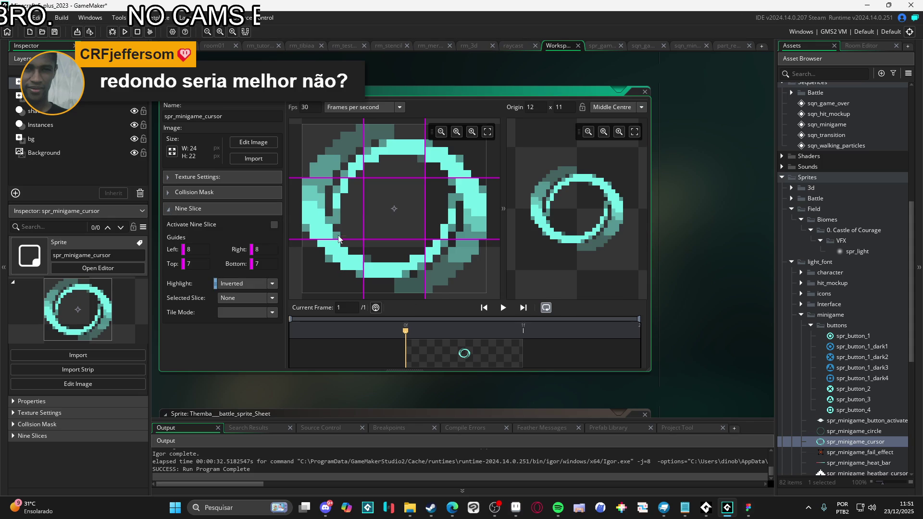
Step: Rebuild and run the game to see the cyan ring cursor around the triangle prompt
{"action": "key", "text": "F5"}
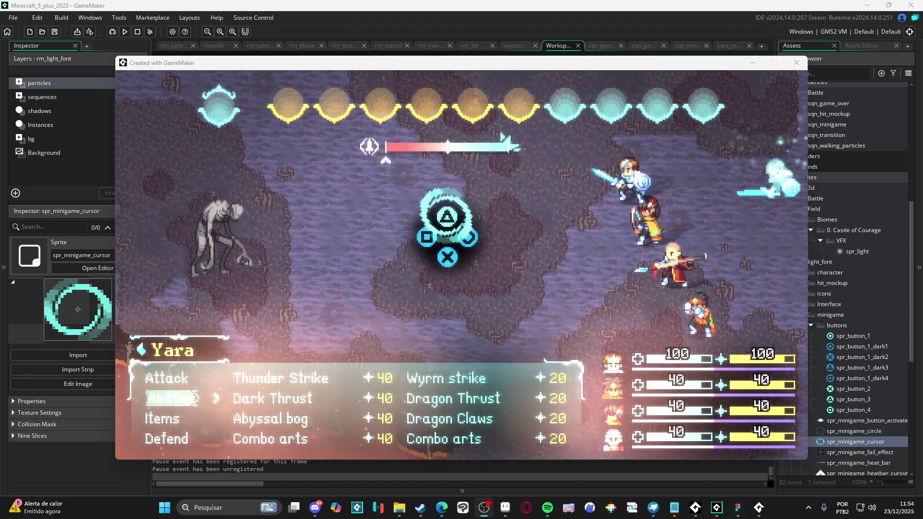
Step: Close the running game preview, returning to spr_minigame_cursor with its 8/8/7/7 nine-slice guides
{"action": "left_click", "coordinate": [797, 63]}
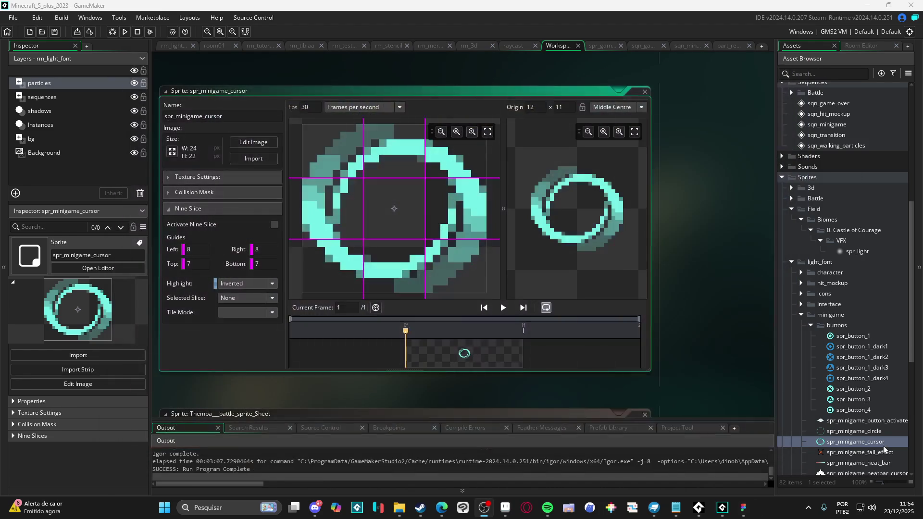
Step: Activate nine-slice on spr_minigame_cursor with the 8/8/7/7 guides and run the game
{"action": "left_click", "coordinate": [275, 225]}
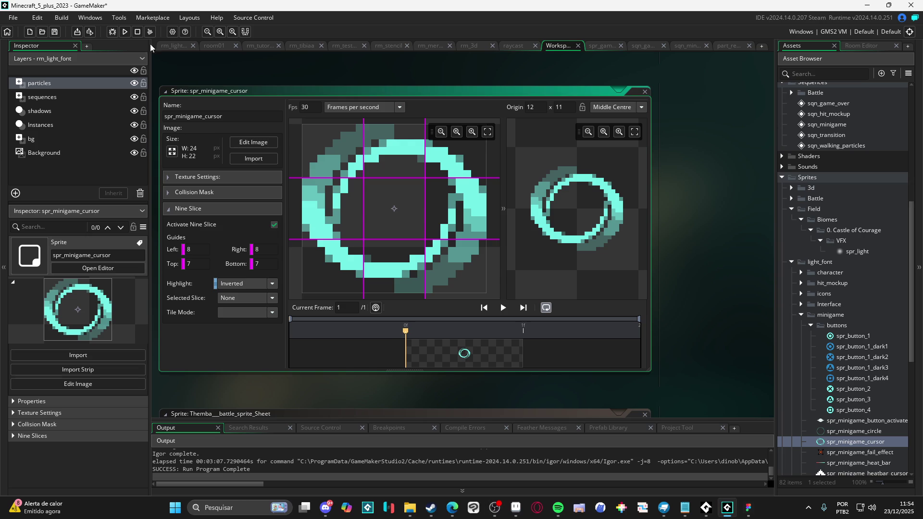
{"action": "left_click", "coordinate": [125, 31]}
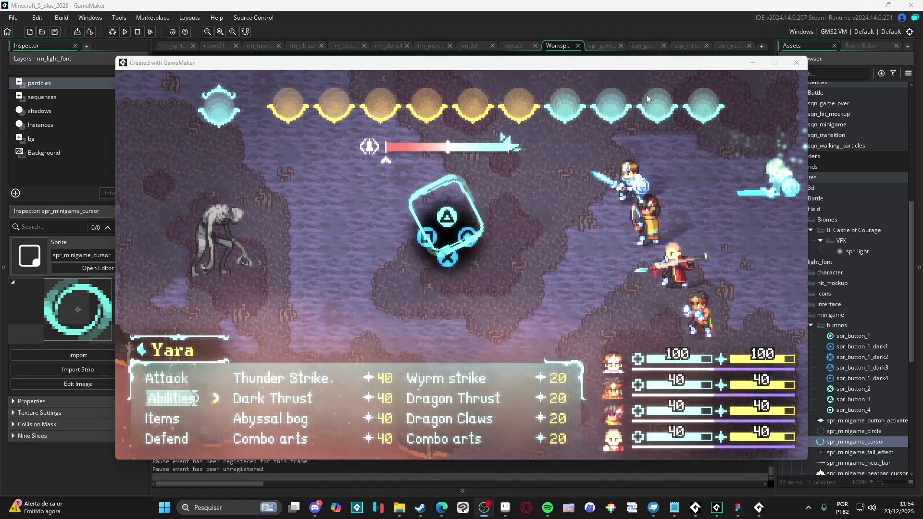
Step: Close the game preview, switch to the rm_light_font room, and bring up File Explorer's Vídeos folder
{"action": "left_click", "coordinate": [791, 68]}
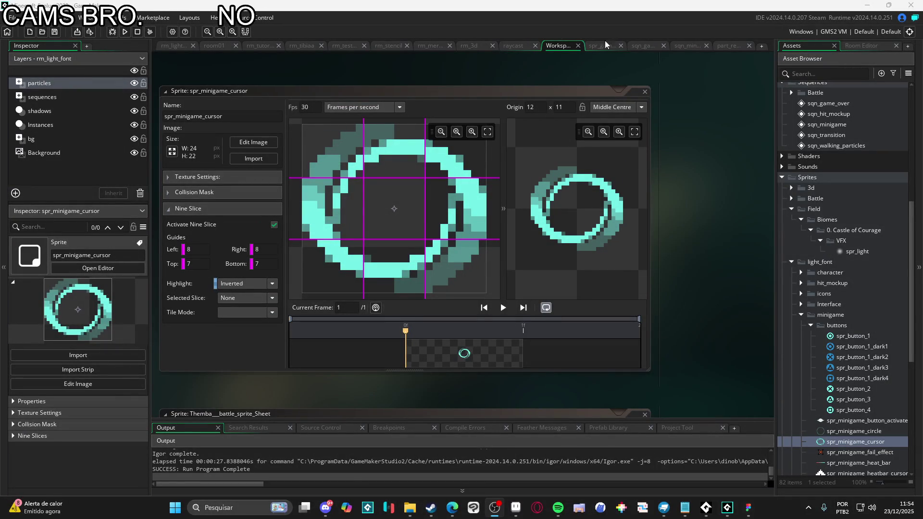
{"action": "left_click", "coordinate": [174, 45]}
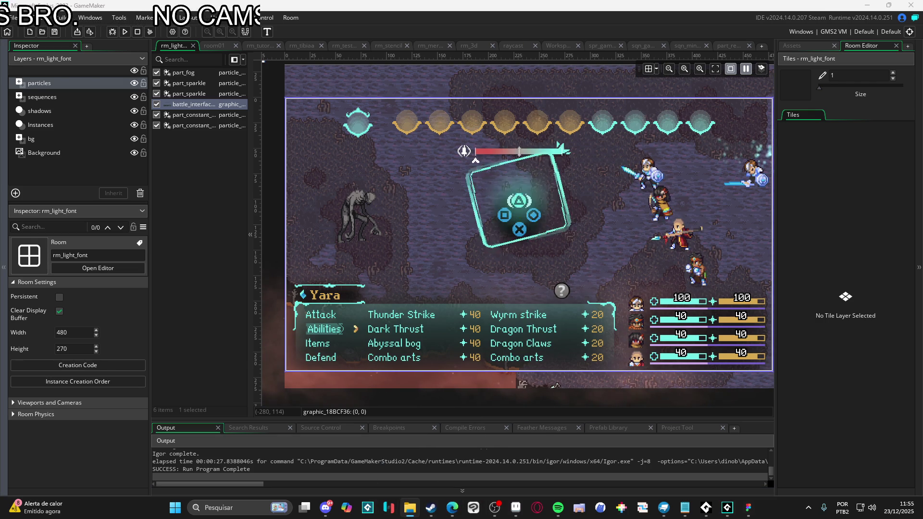
{"action": "left_click", "coordinate": [410, 507]}
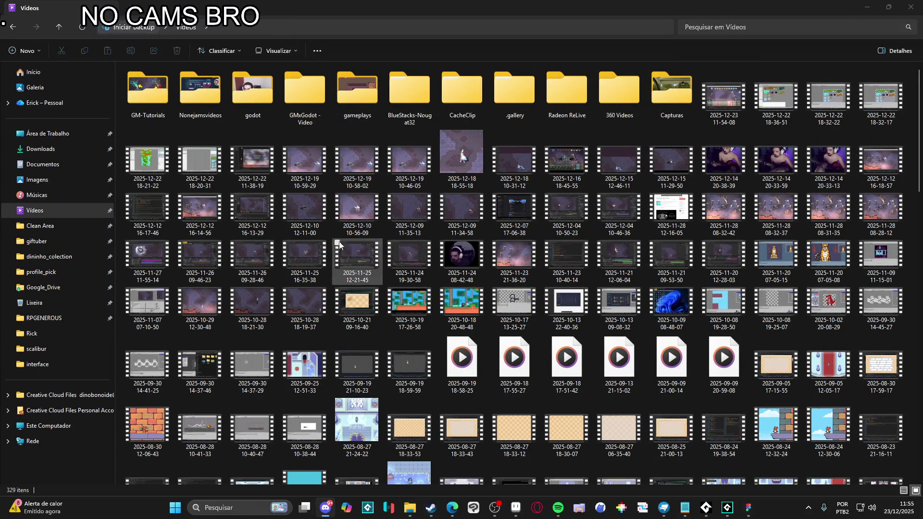
{"action": "left_click", "coordinate": [727, 117]}
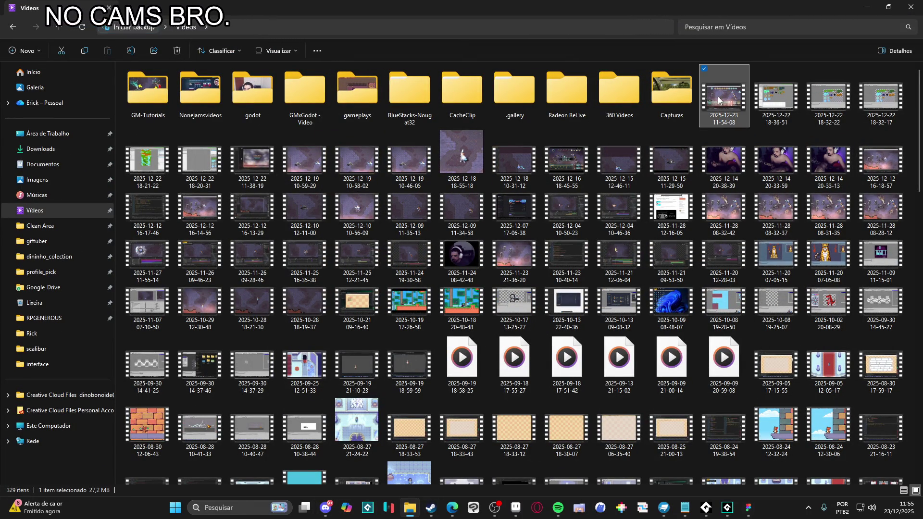
{"action": "left_click", "coordinate": [868, 6]}
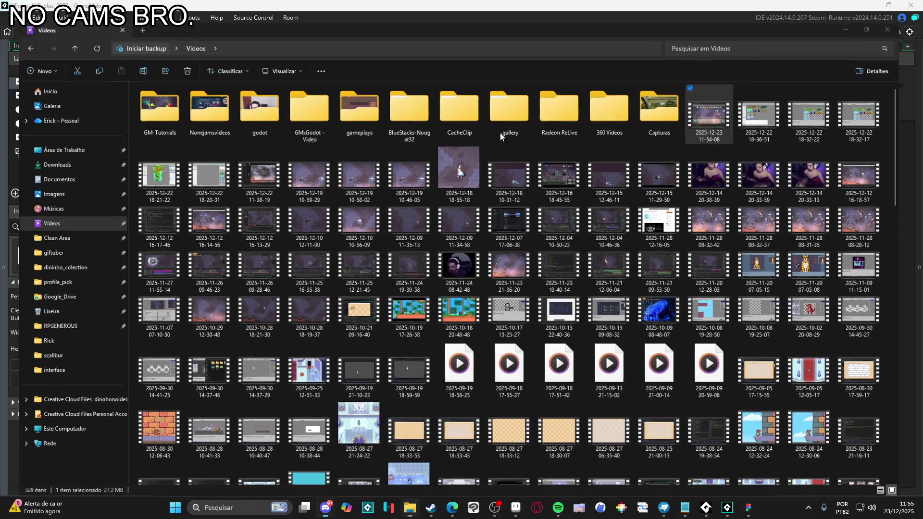